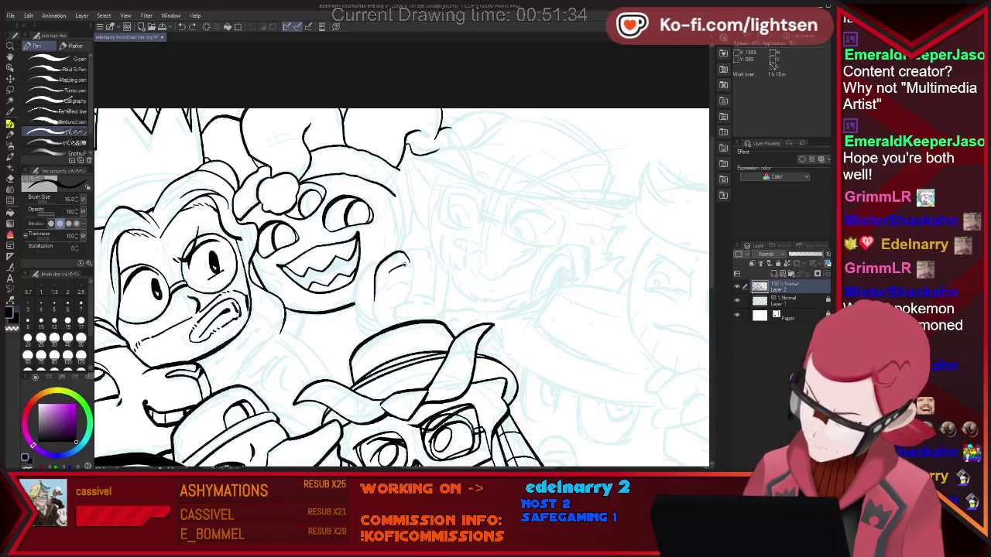
Step: Ink details on the small raised hand, switching to the eraser for fixes
drag(395, 279, 412, 300)
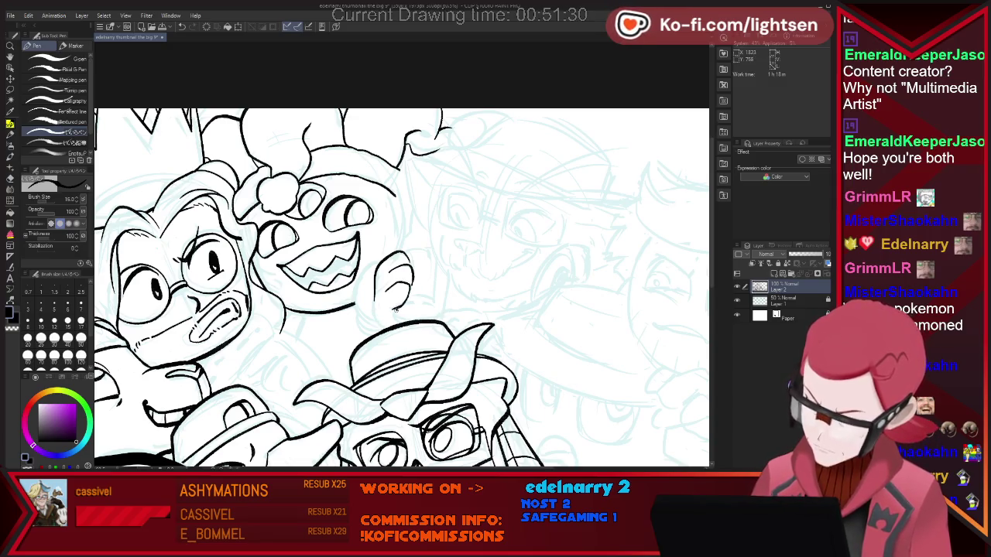
key(e)
key(p)
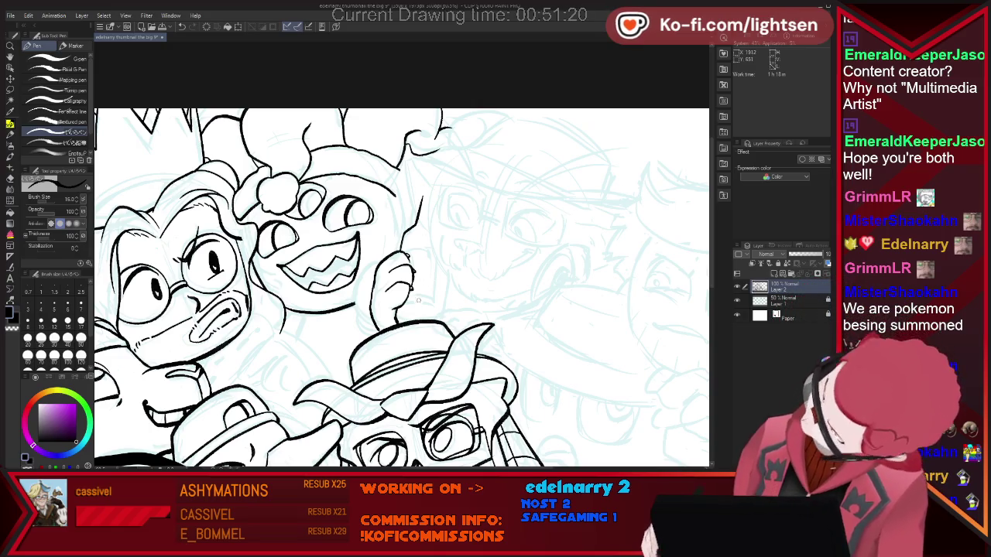
key(e)
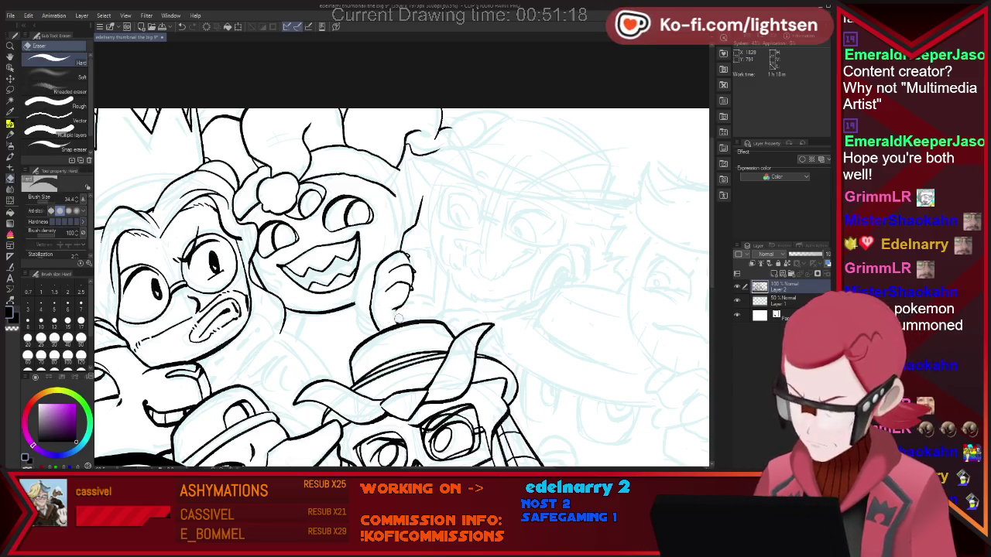
key(p)
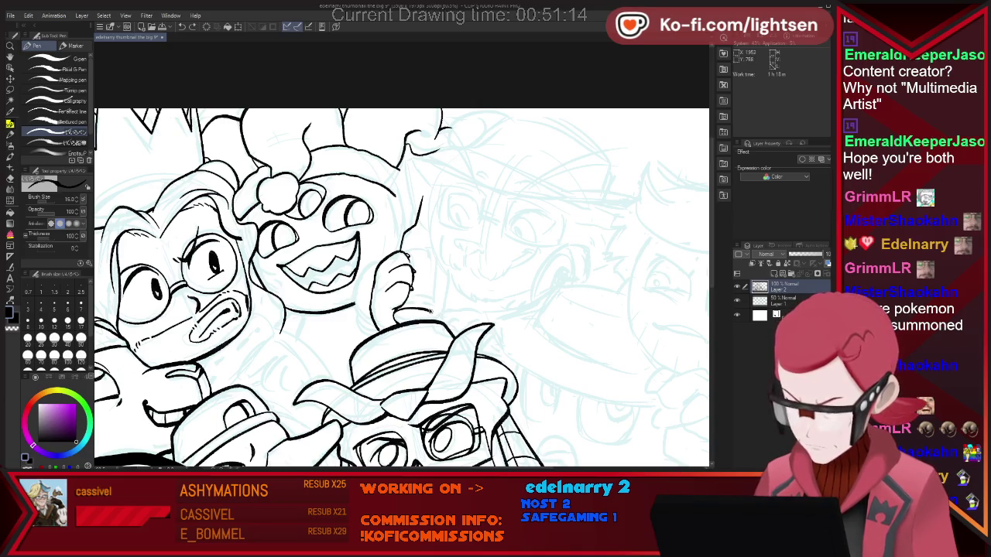
Step: Add a vertical line beside the raised hand, undoing and redrawing the misplaced first stroke
drag(446, 308, 450, 259)
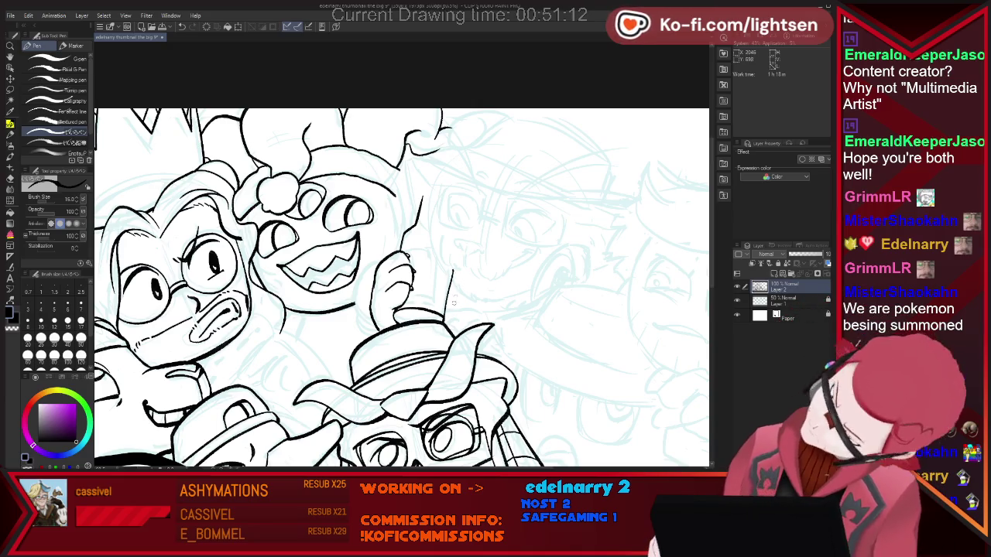
key(ctrl+z)
key(e)
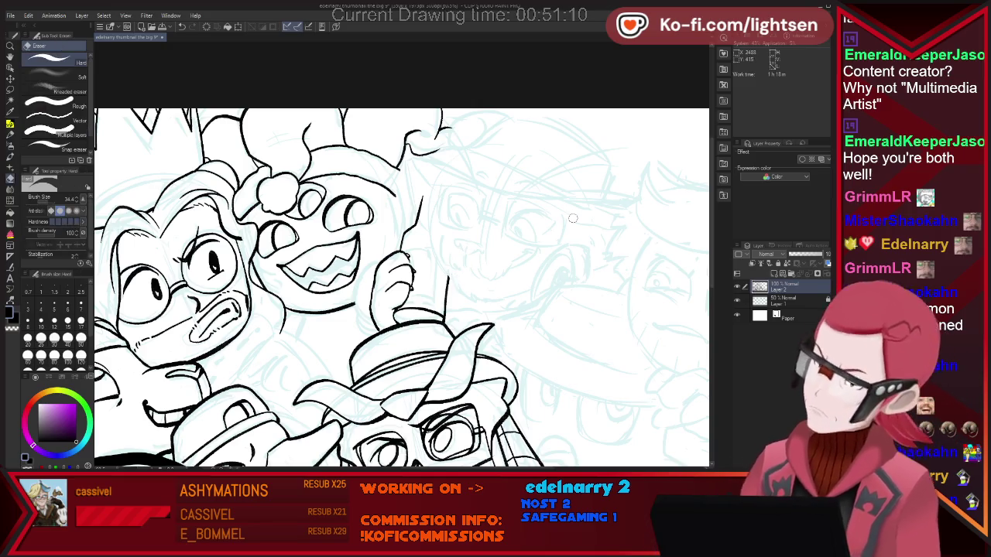
key(p)
drag(446, 319, 449, 276)
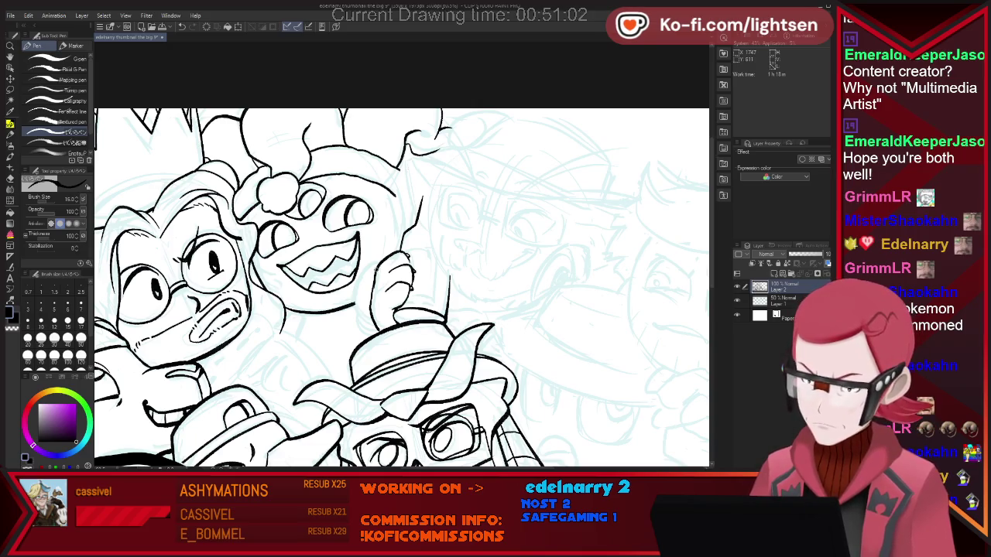
Step: Ink the left edge of the raised hand and clean it up with the eraser
drag(358, 280, 363, 319)
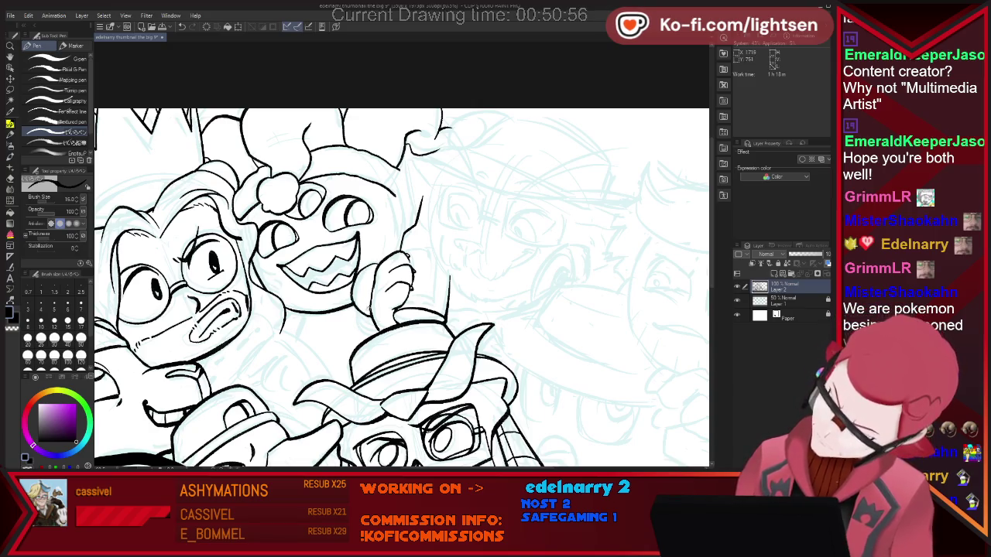
key(e)
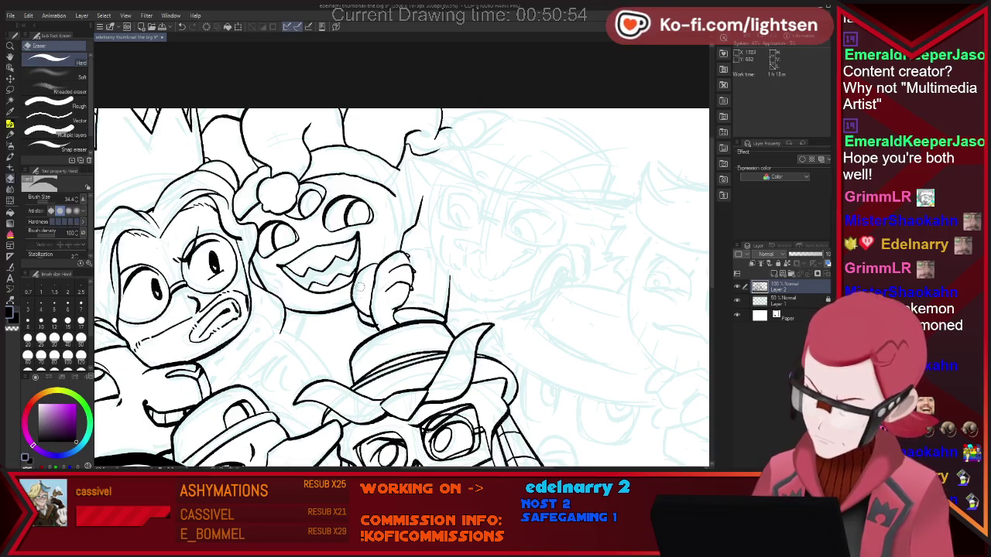
key(p)
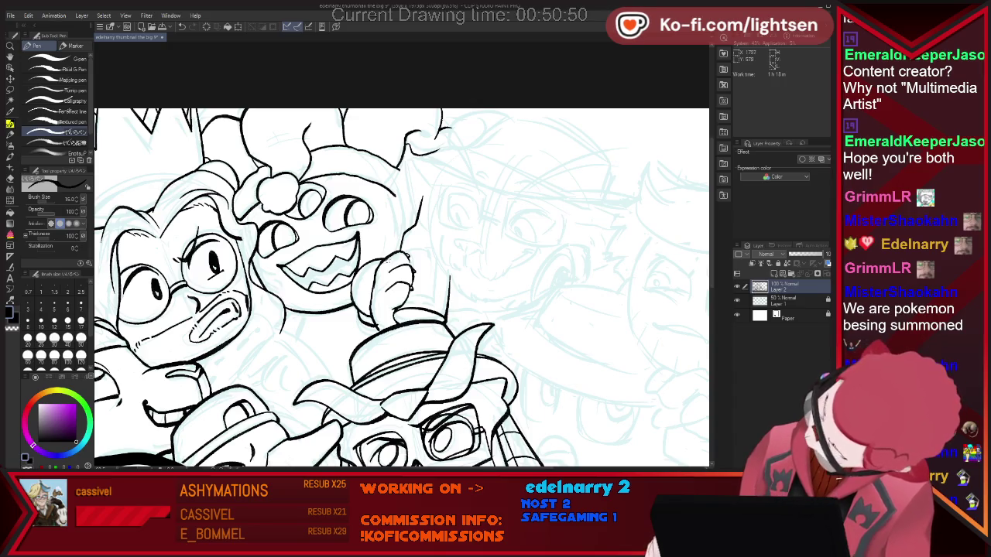
key(e)
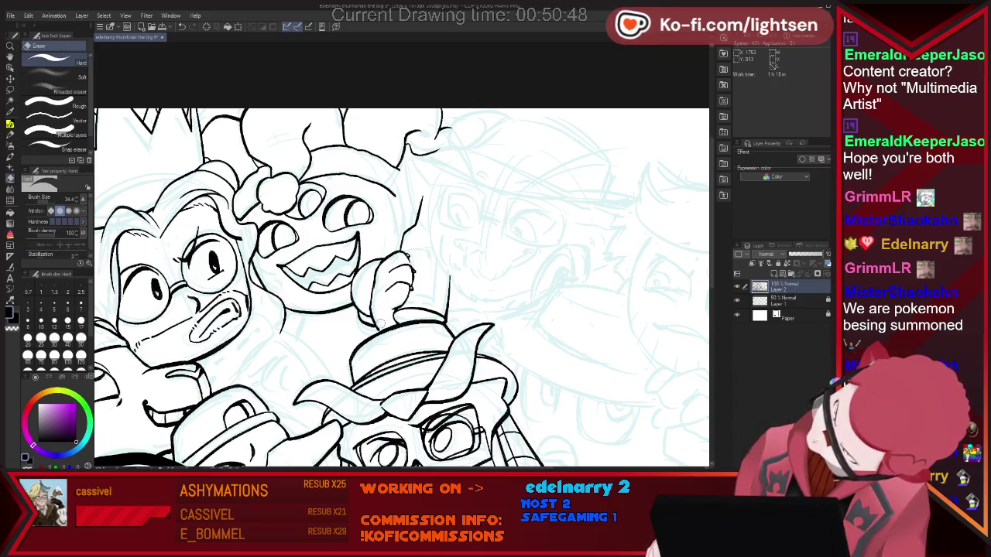
key(p)
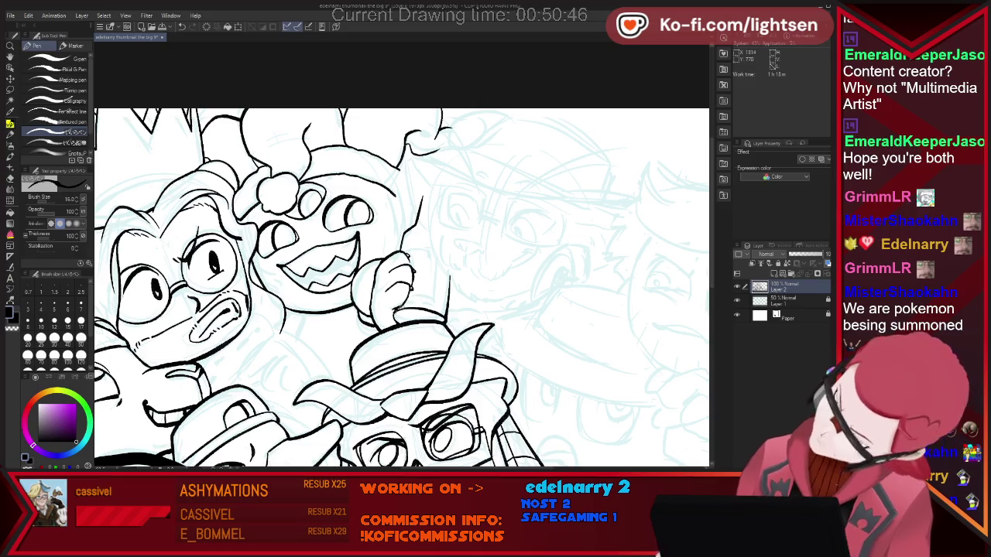
scroll(312, 301, down, 3)
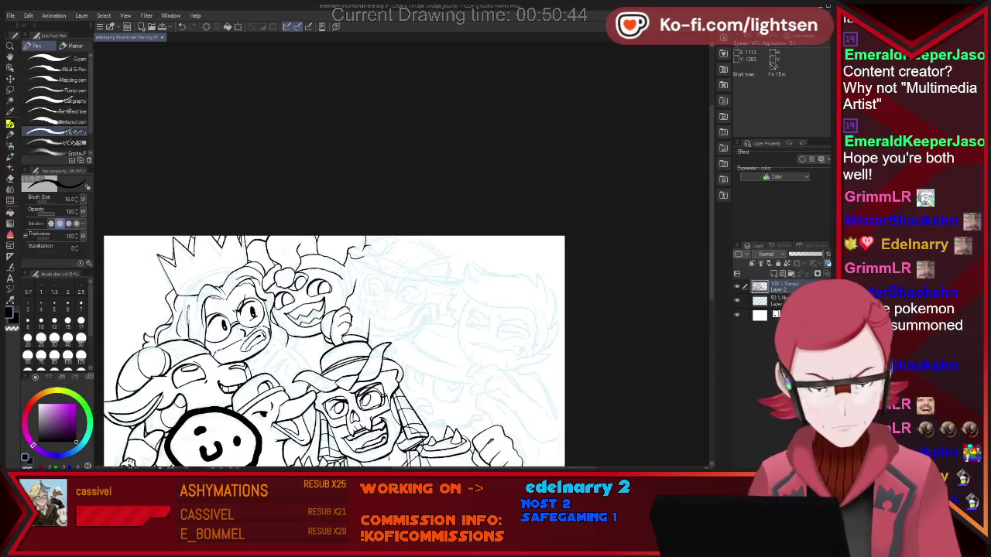
Step: Ink the fingers reaching over the hat brim, alternating between pen and eraser
scroll(312, 302, up, 3)
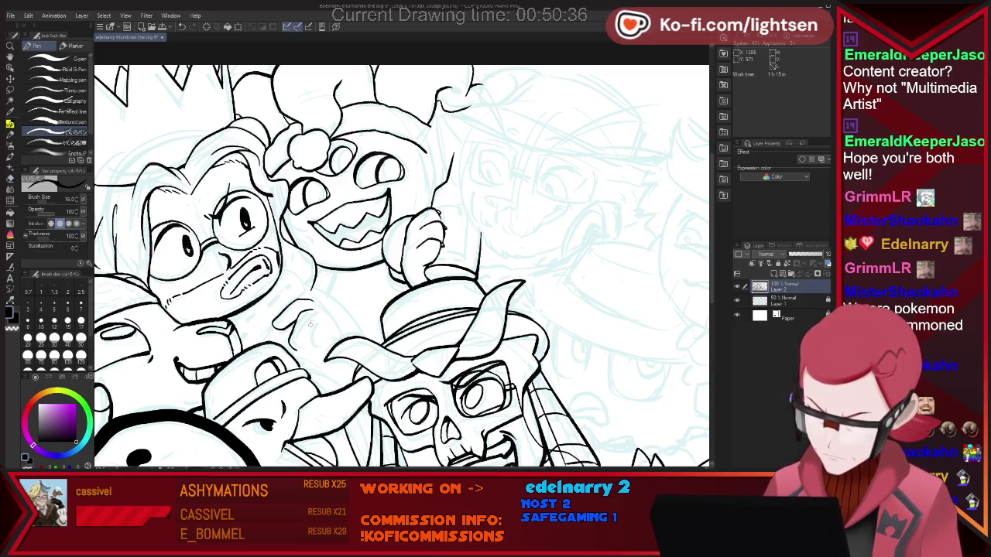
key(e)
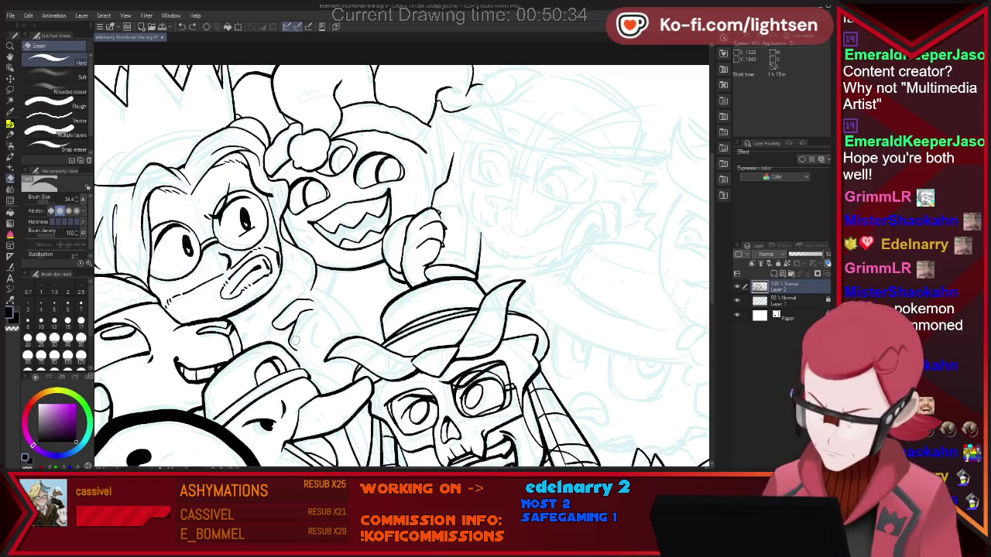
key(p)
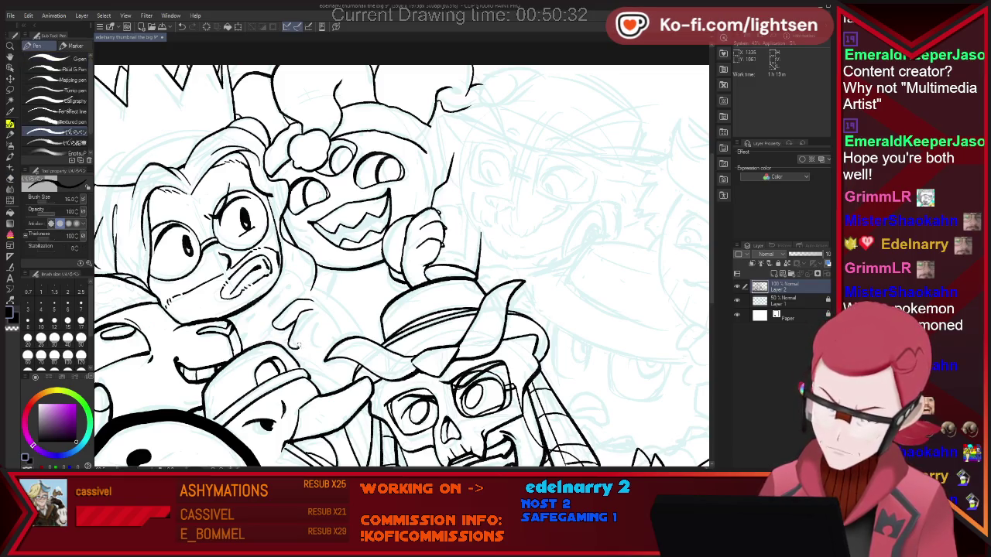
key(e)
key(p)
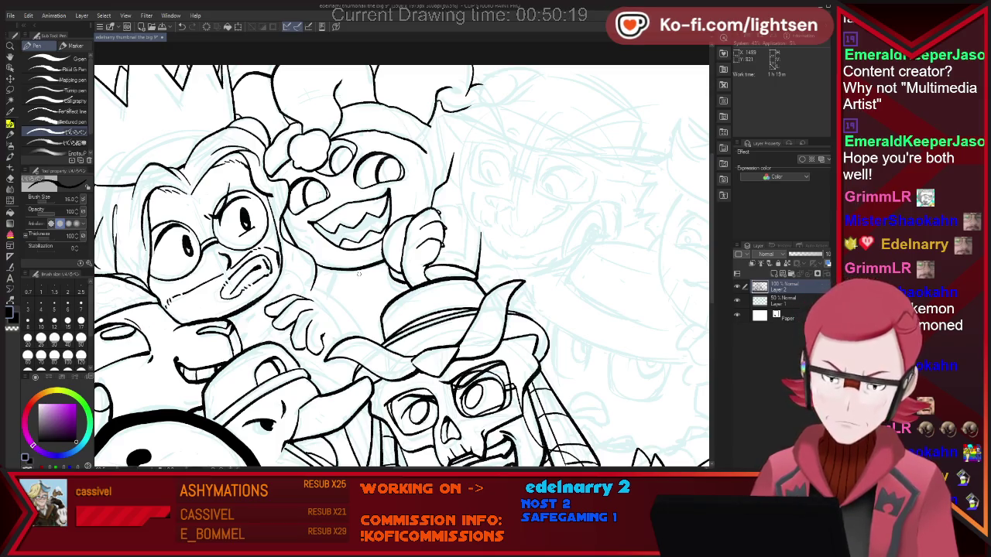
key(e)
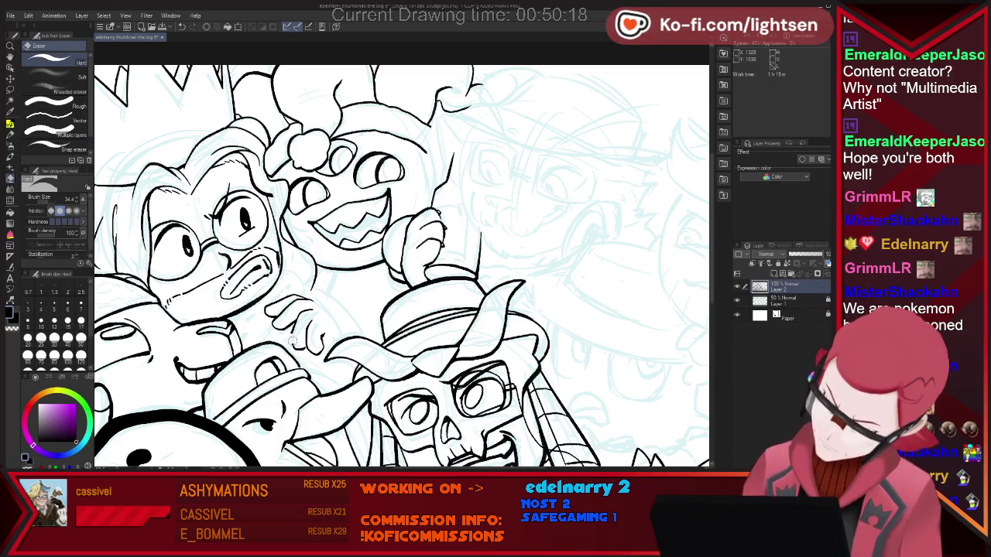
key(p)
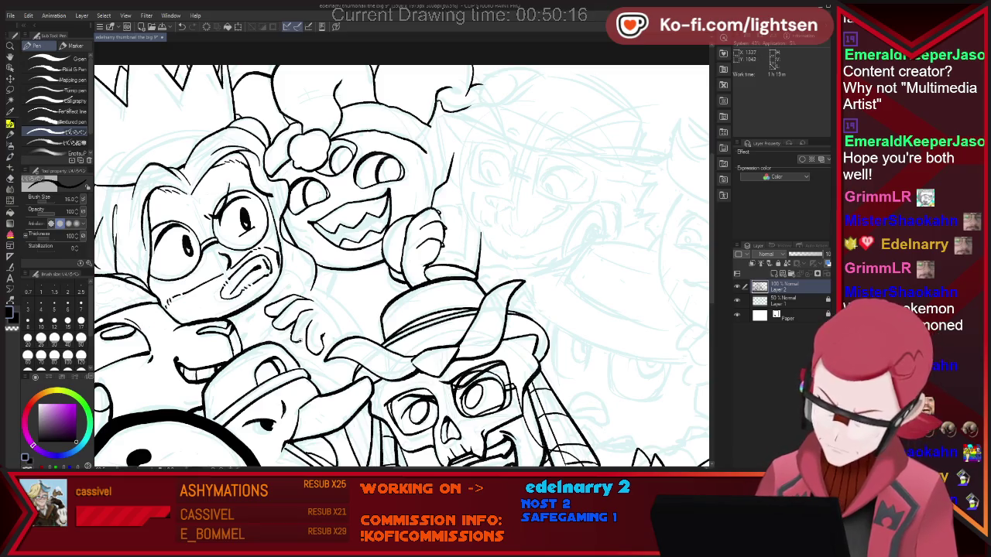
Step: Erase stray strokes on the small hand, undo the last strokes, and keep refining
key(e)
mouse_move(317, 326)
mouse_down()
mouse_move(325, 350)
mouse_move(307, 343)
mouse_up()
key(p)
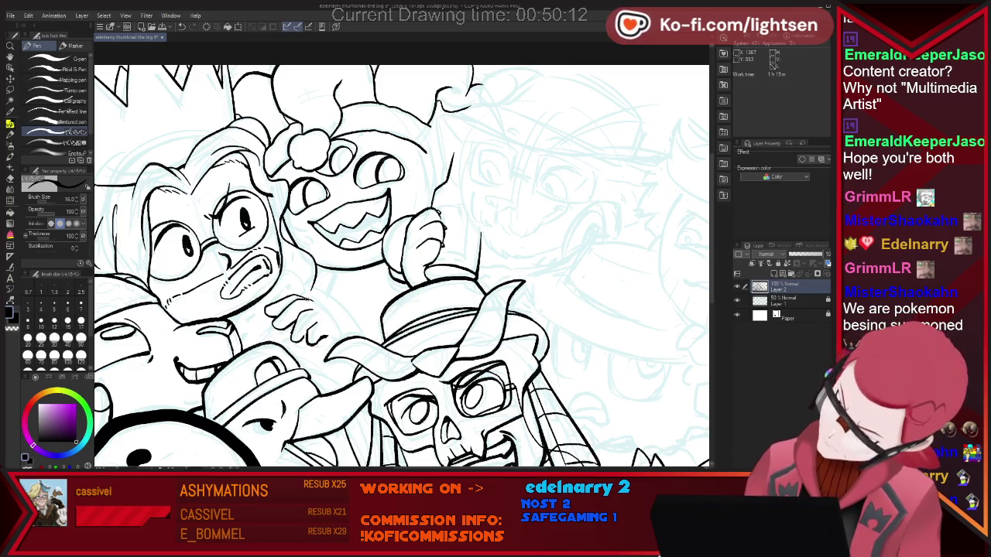
key(ctrl+z)
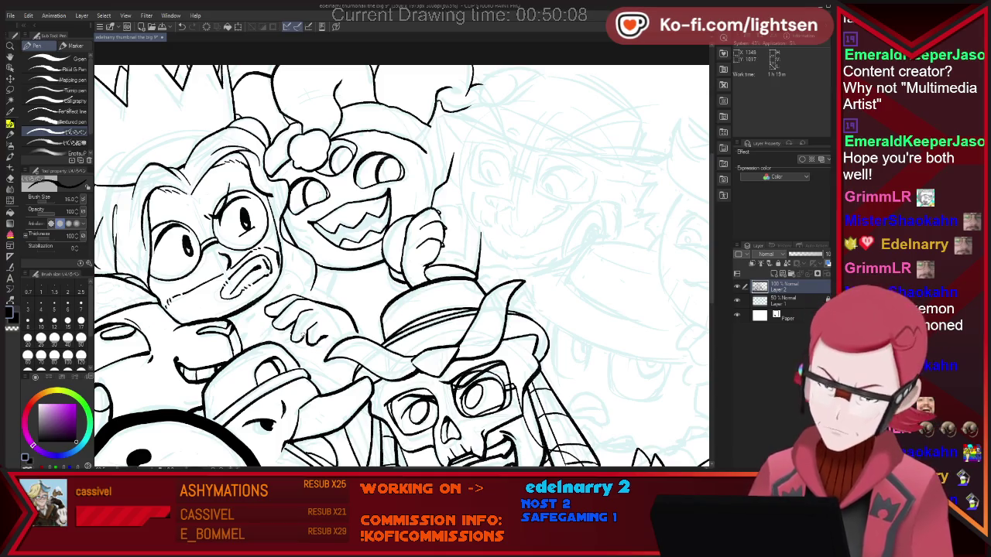
key(e)
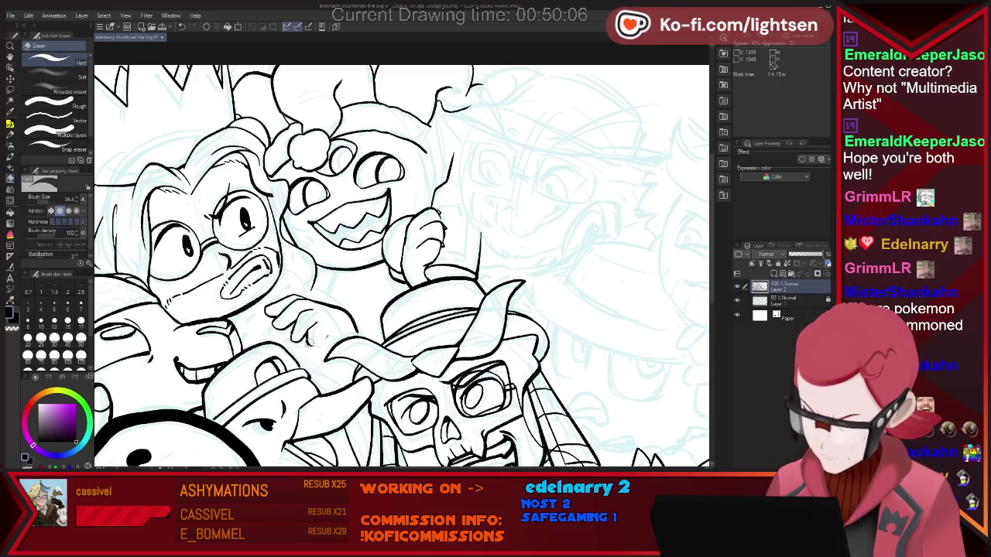
key(p)
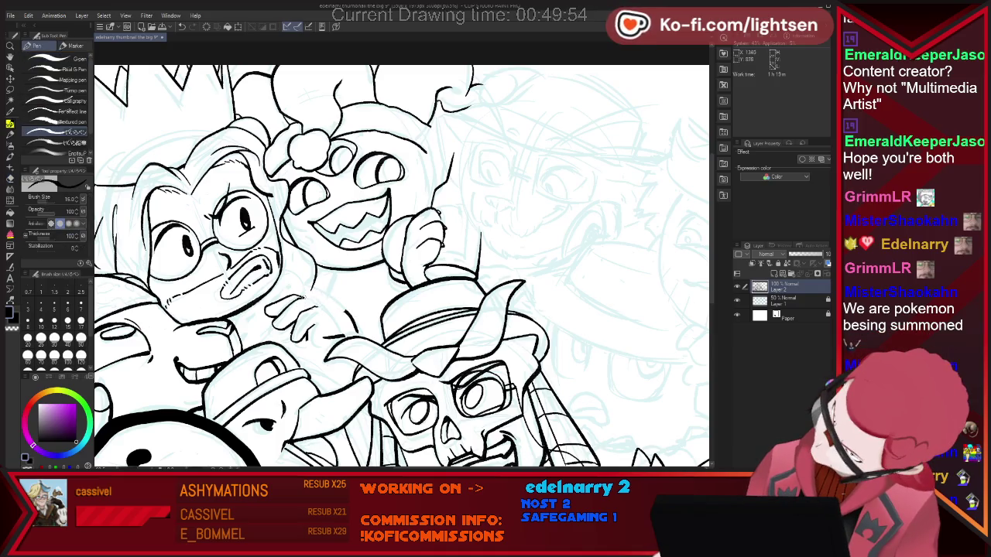
key(e)
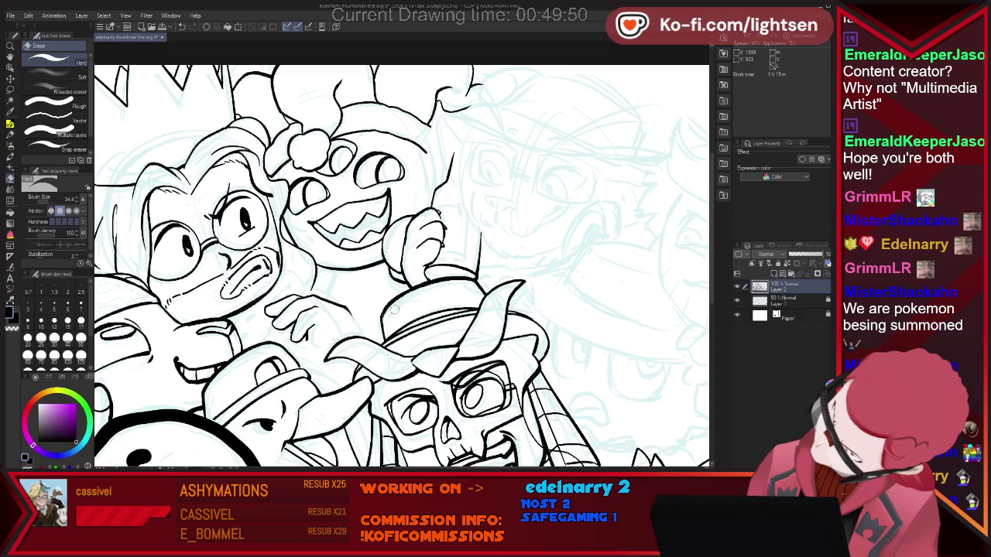
Step: Ink the crowded left-side characters in black with eraser fixes, then zoom out to check
key(p)
key(e)
key(p)
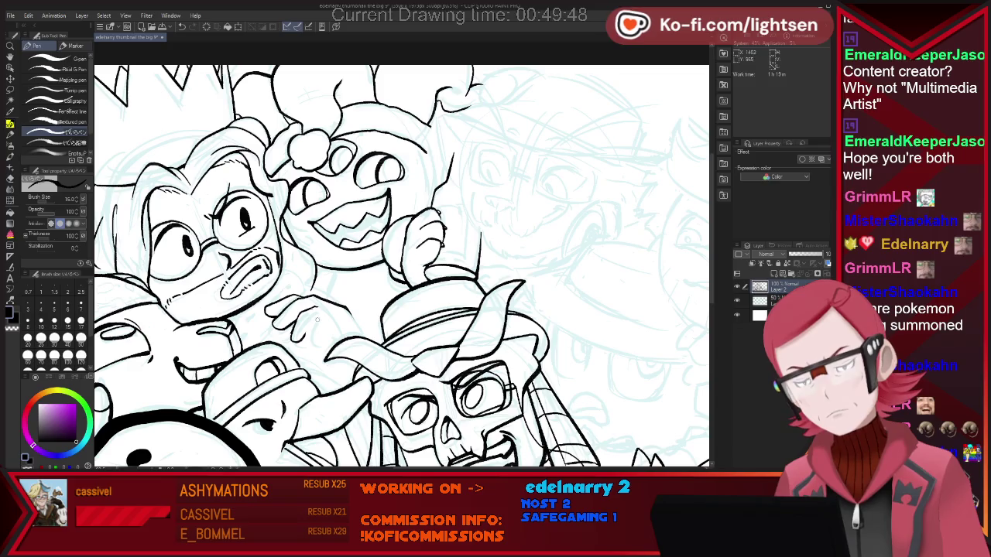
key(e)
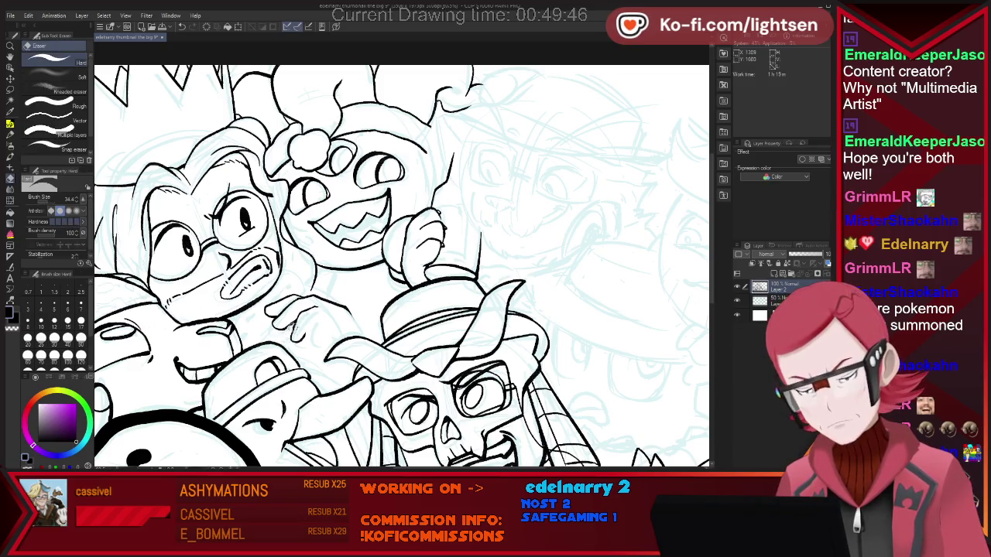
key(p)
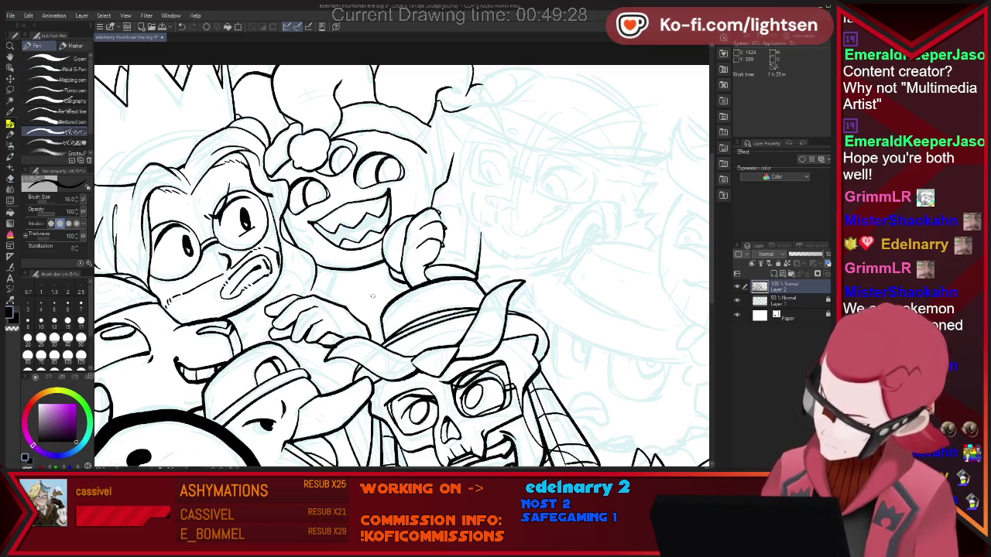
key(e)
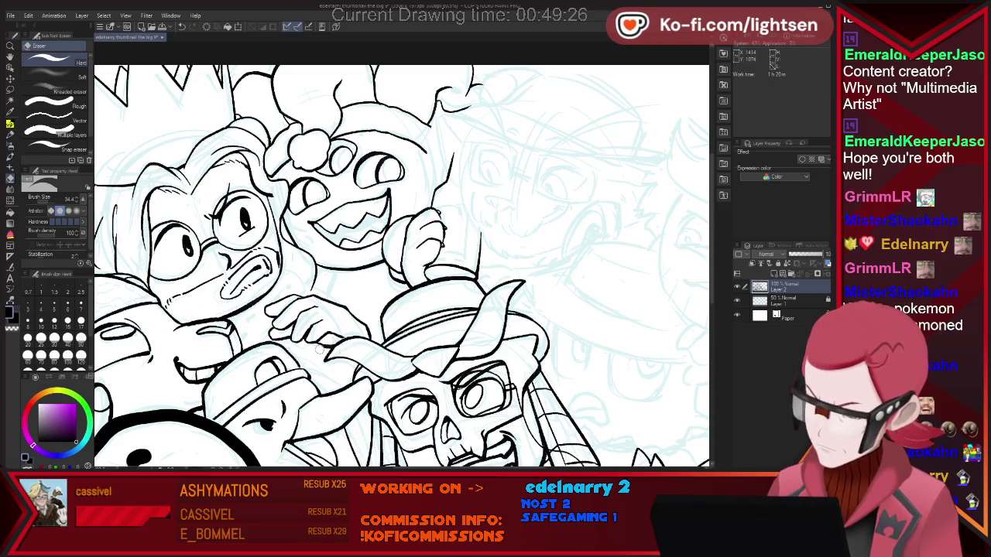
key(p)
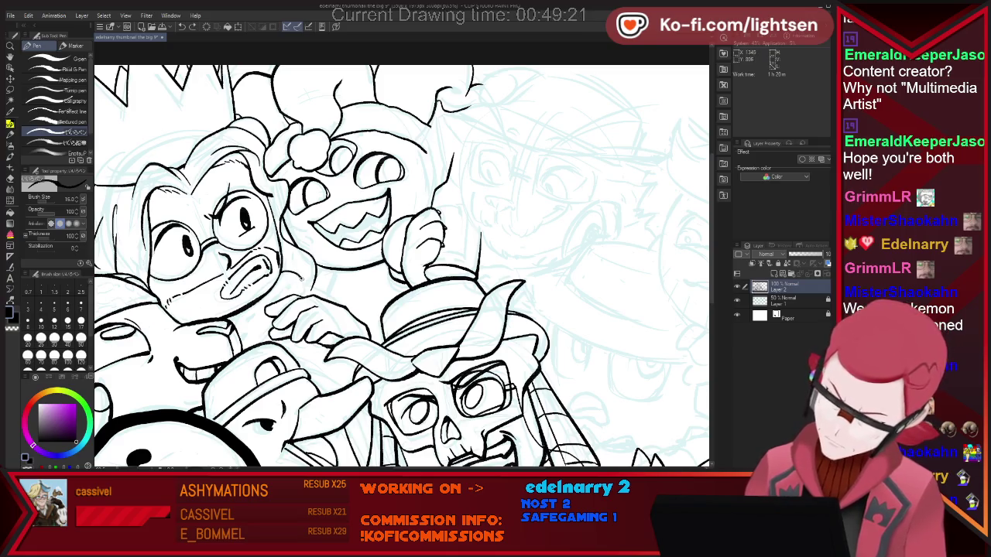
key(e)
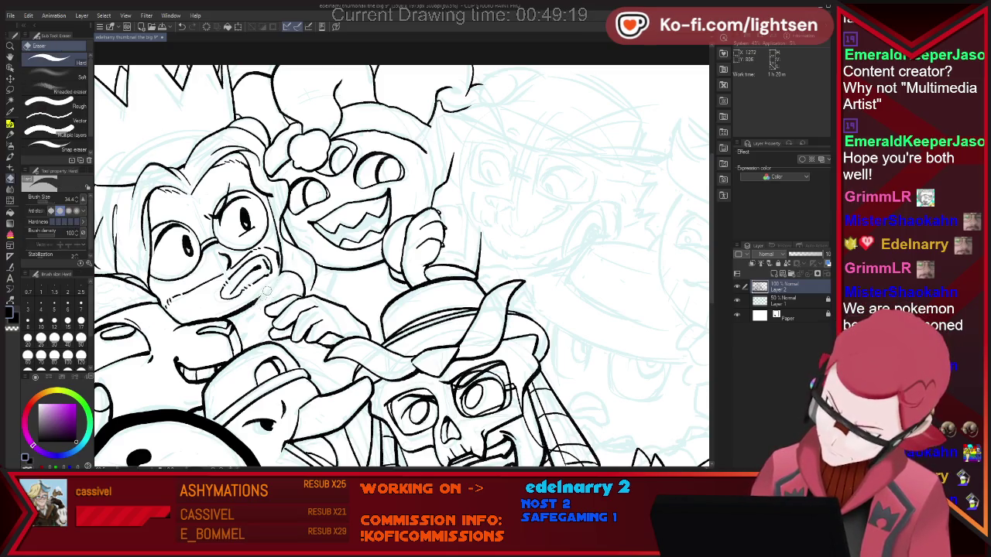
key(p)
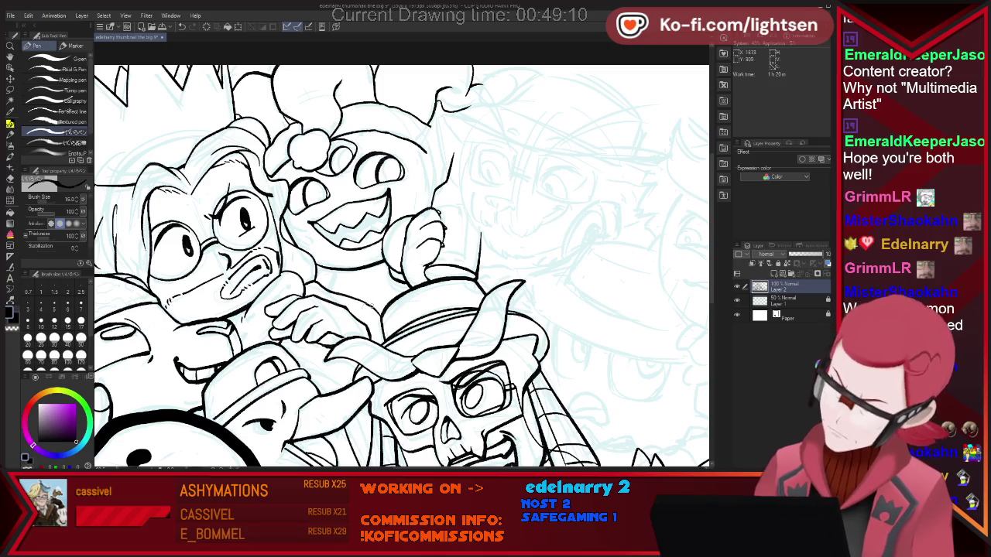
key(e)
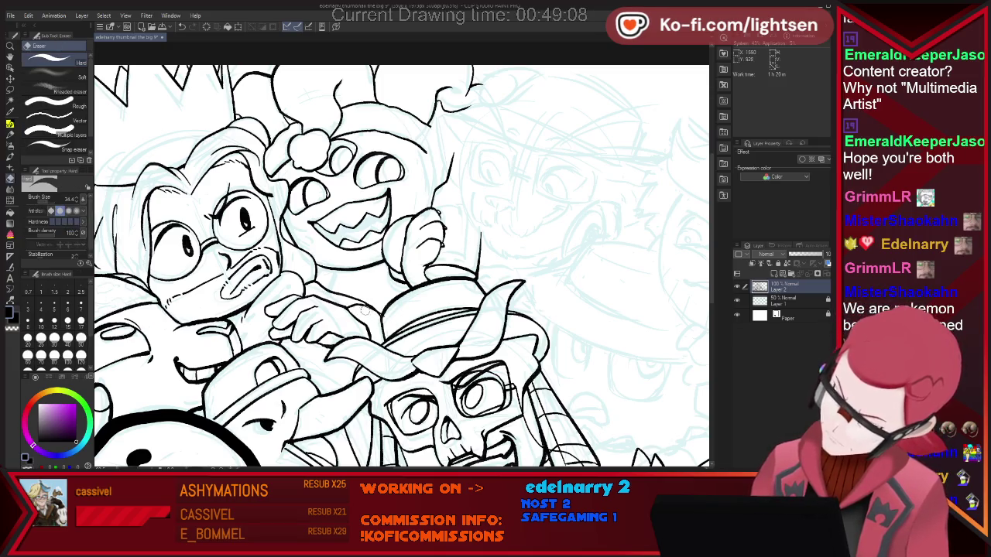
key(ctrl+minus)
key(ctrl+minus)
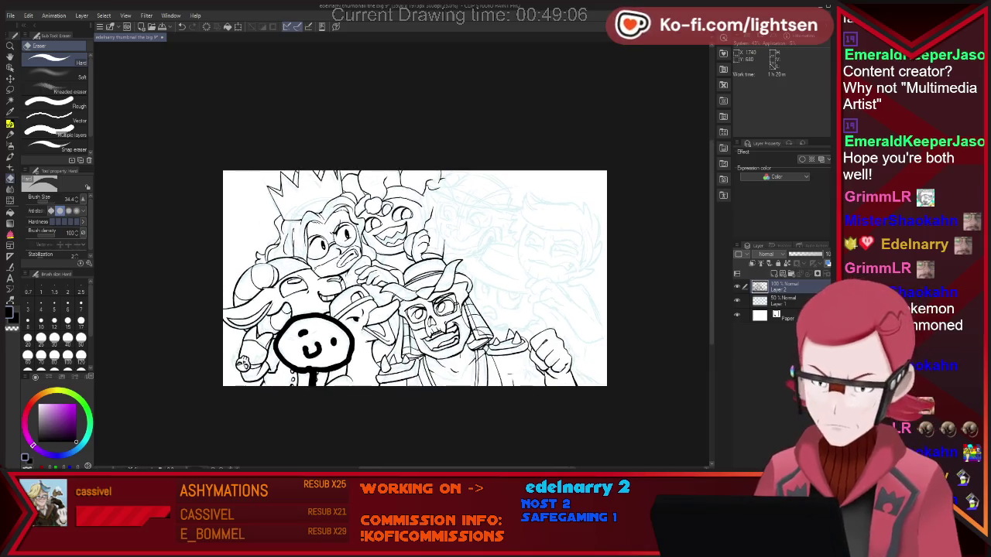
Step: Zoom in on the middle character and extend its eye stroke, trimming the excess
key(ctrl+plus)
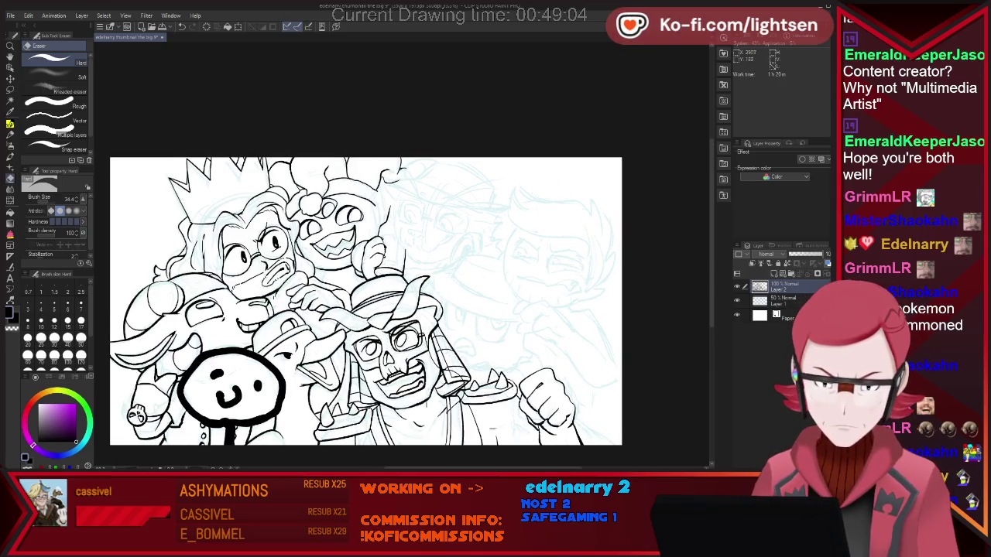
key(ctrl+plus)
key(ctrl+plus)
key(ctrl+plus)
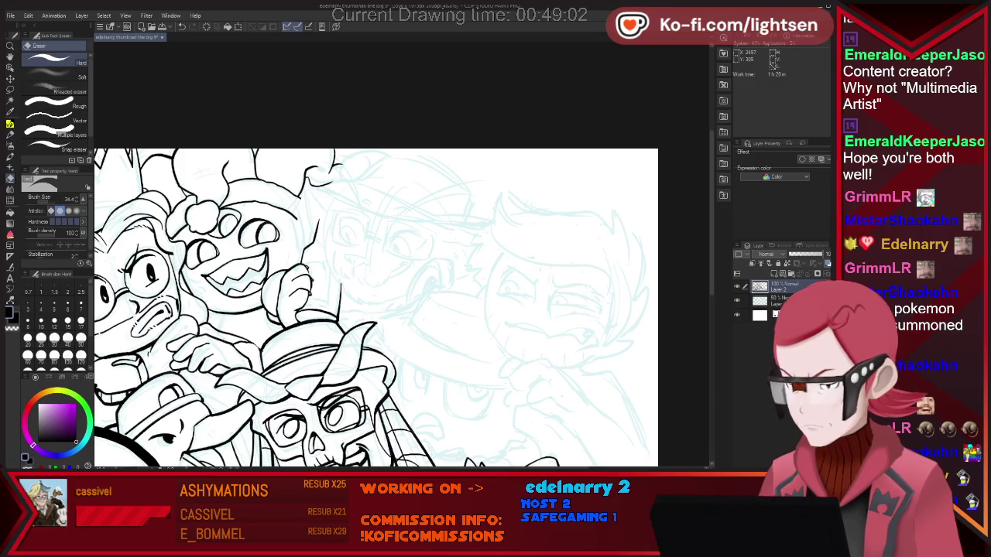
key(ctrl+plus)
key(ctrl+plus)
key(p)
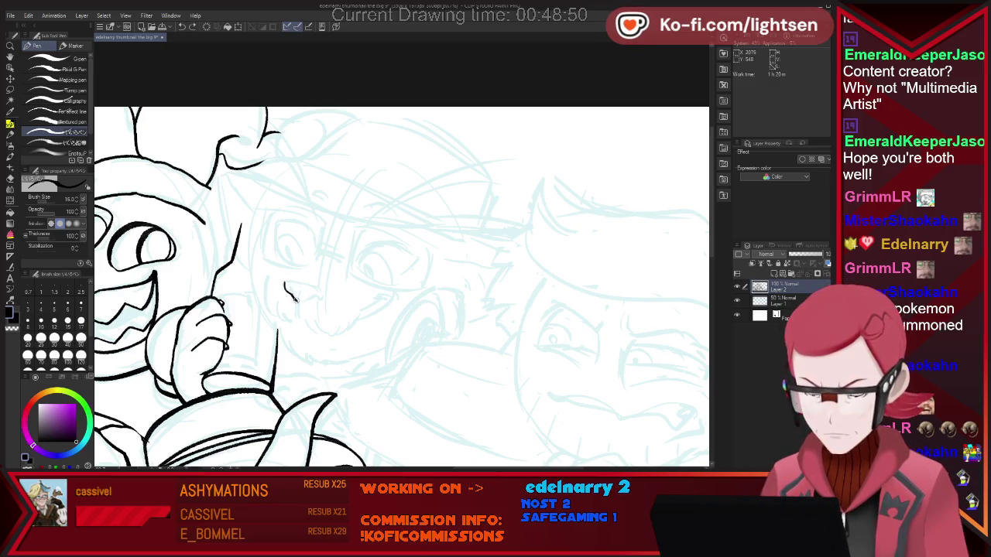
drag(313, 297, 319, 293)
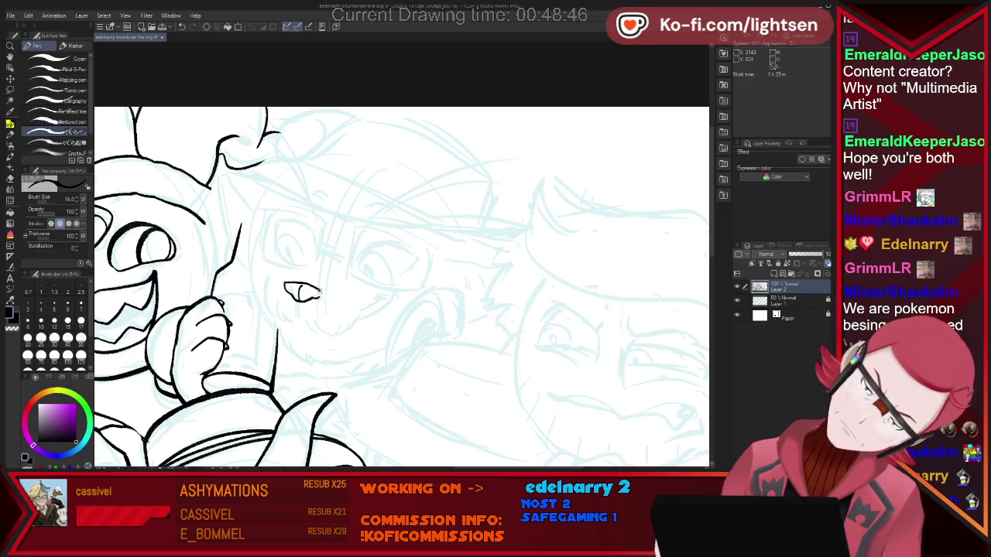
key(ctrl+z)
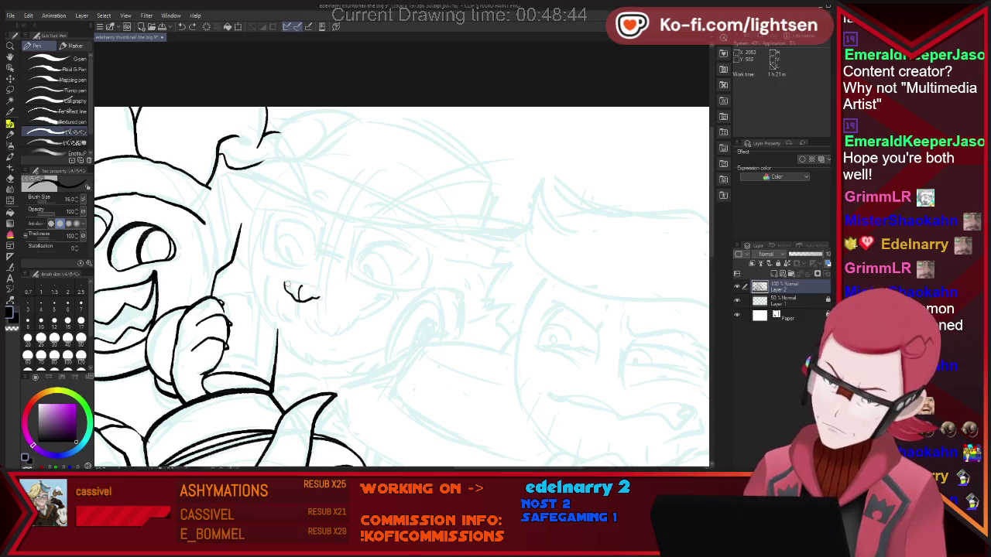
drag(286, 288, 320, 296)
key(e)
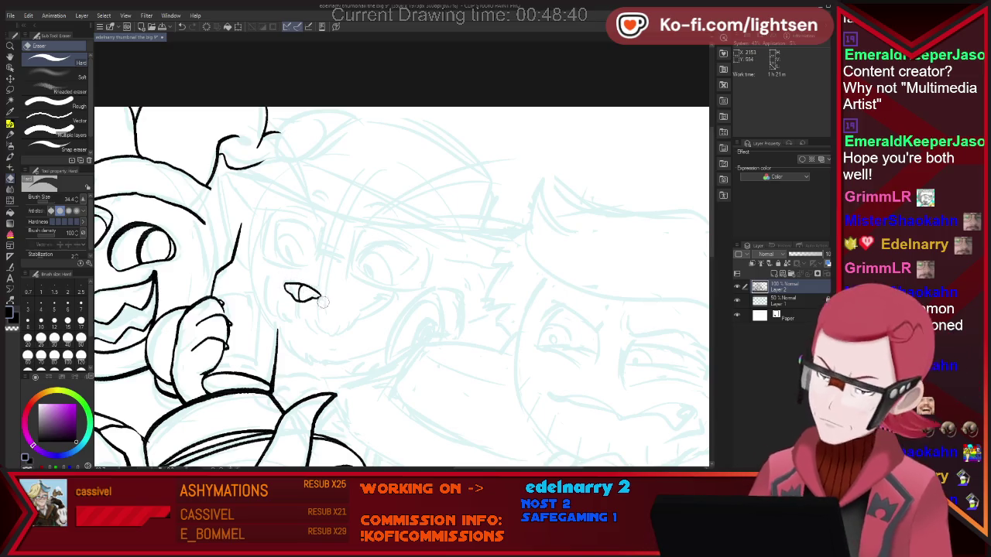
key(p)
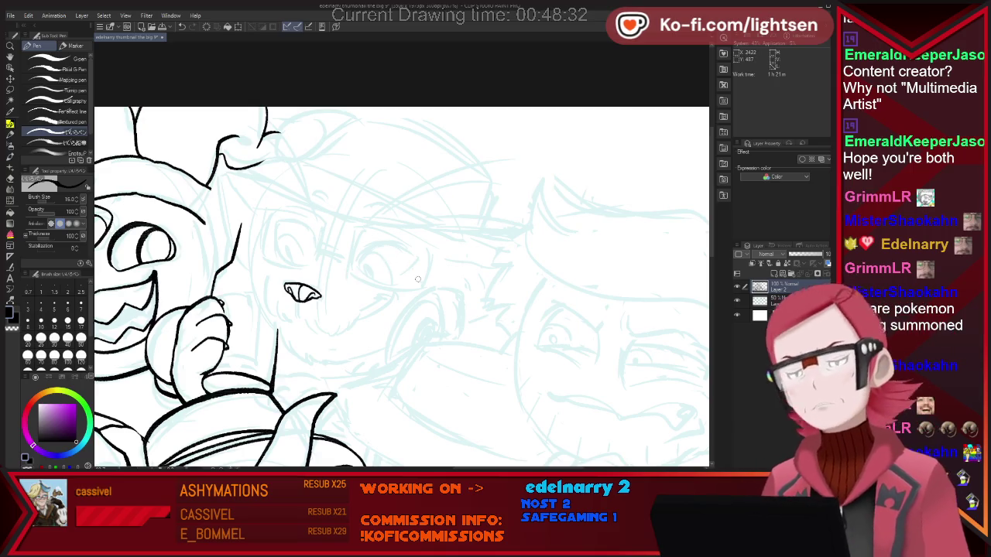
Step: Ink the short curve below the nose and the mouth curve rising toward the cheek
key(e)
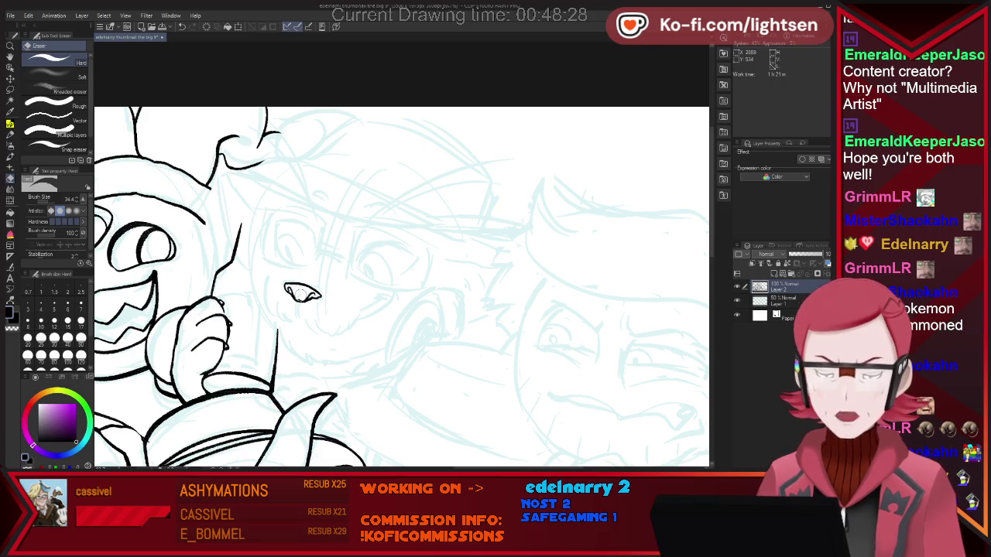
key(p)
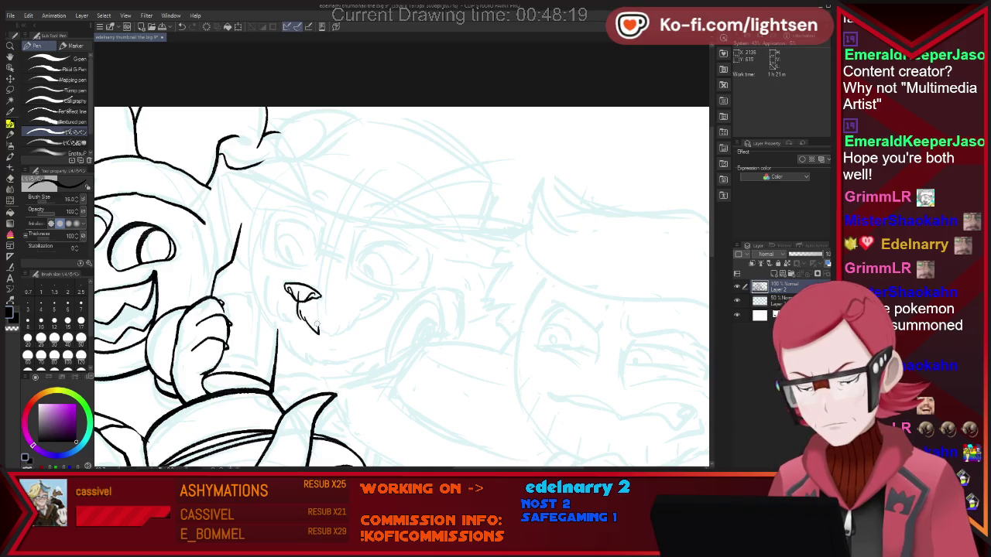
drag(335, 333, 347, 320)
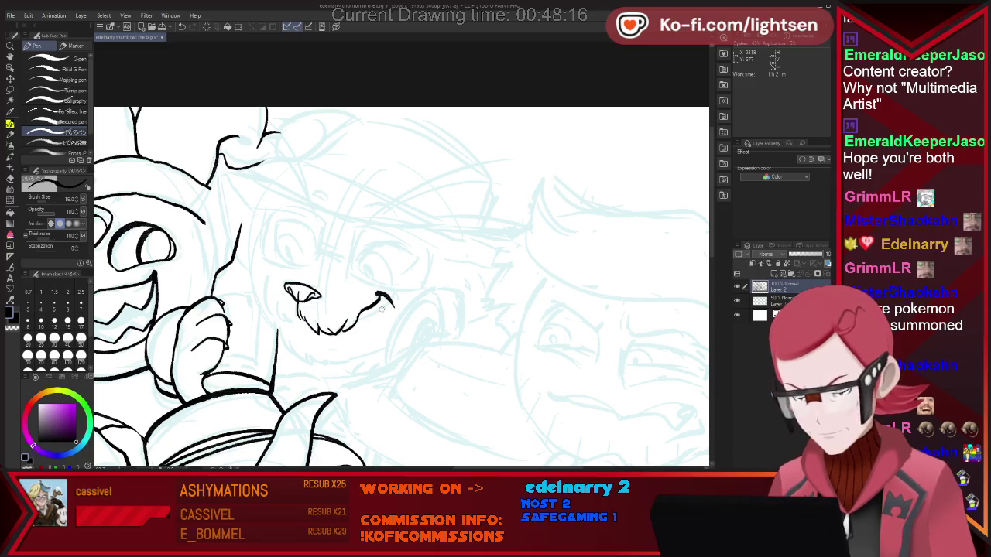
key(e)
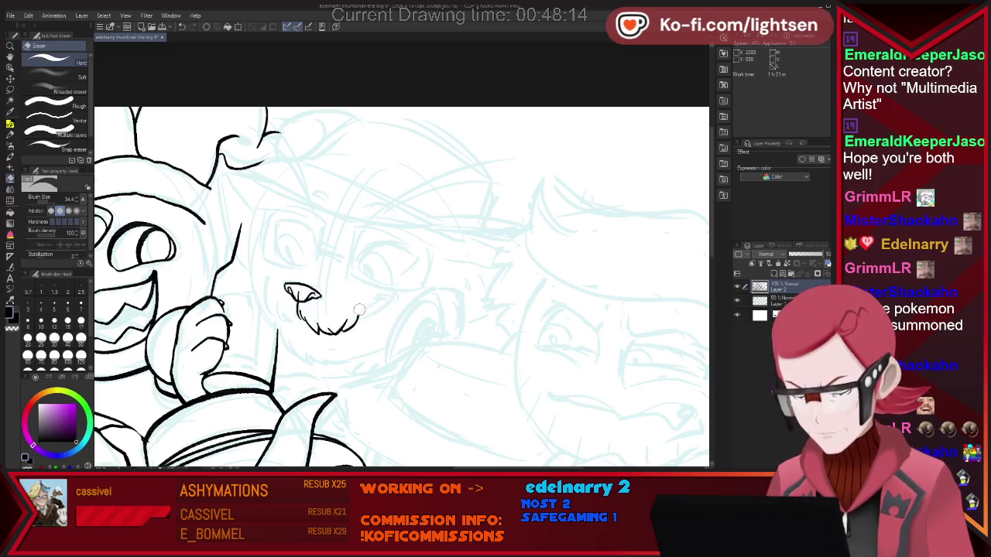
key(p)
drag(366, 312, 392, 292)
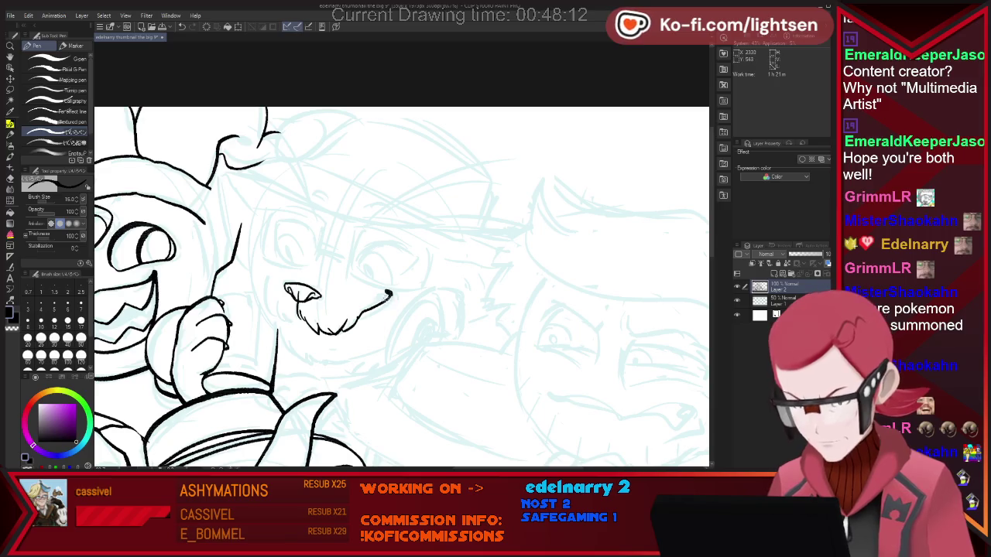
key(e)
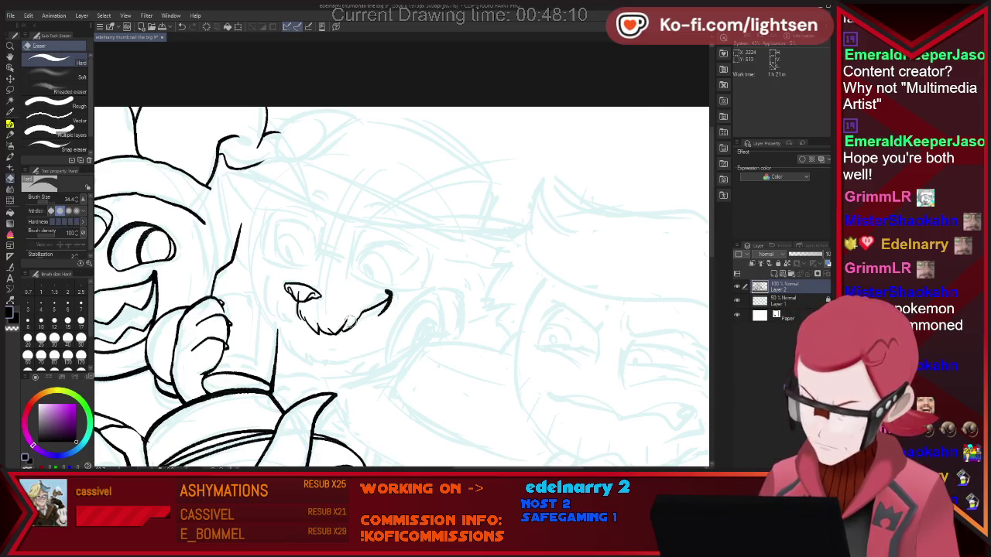
key(p)
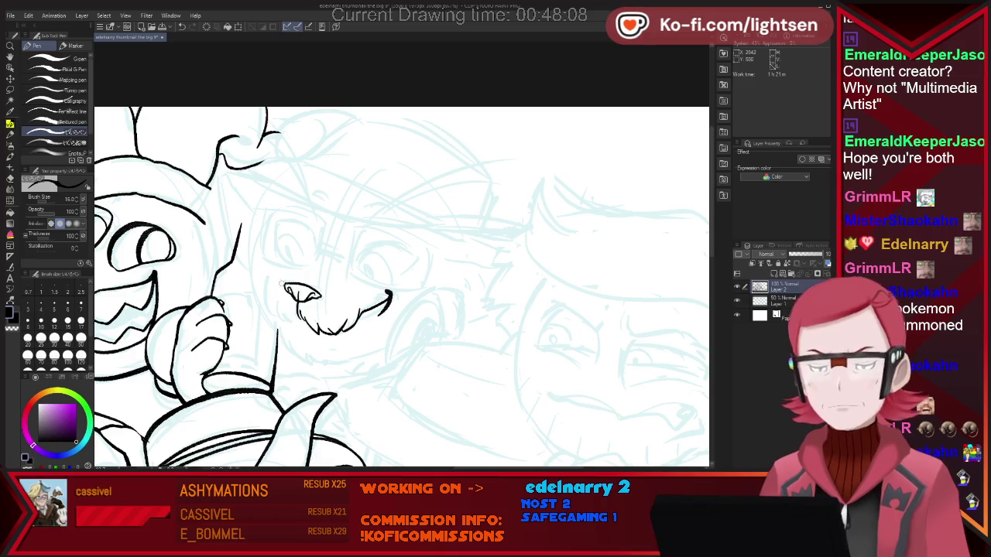
Step: Ink the muzzle line left of the nose, undoing a stray short mouth stroke
drag(268, 278, 288, 319)
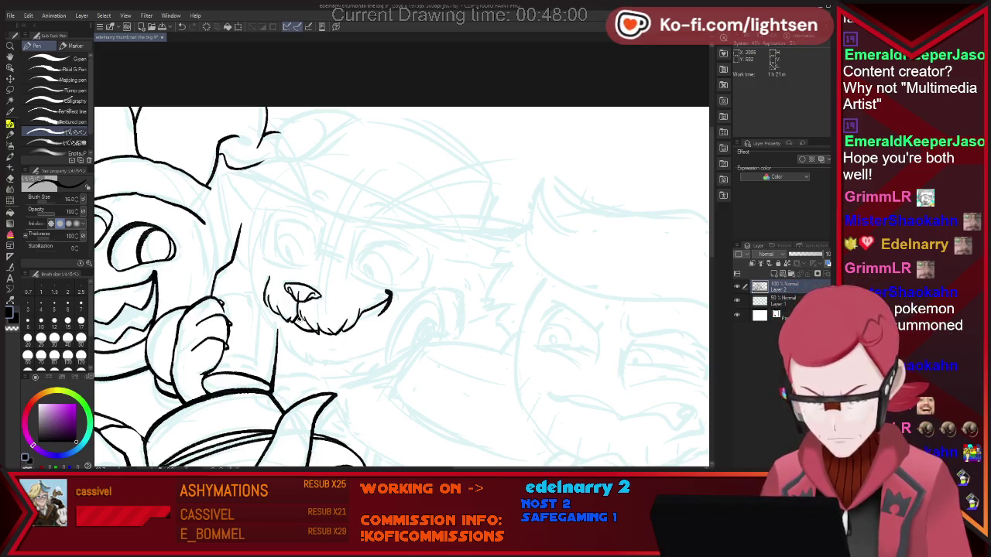
key(e)
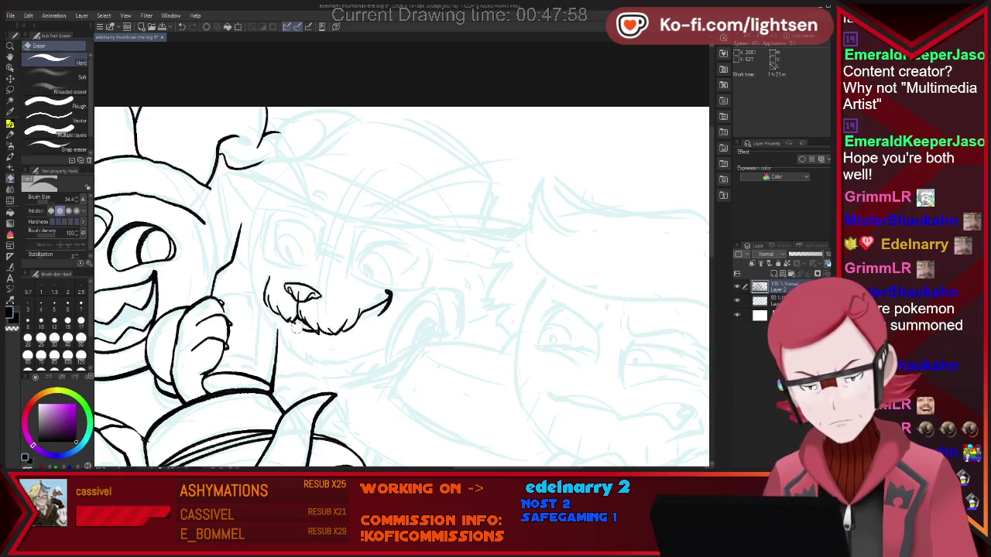
key(p)
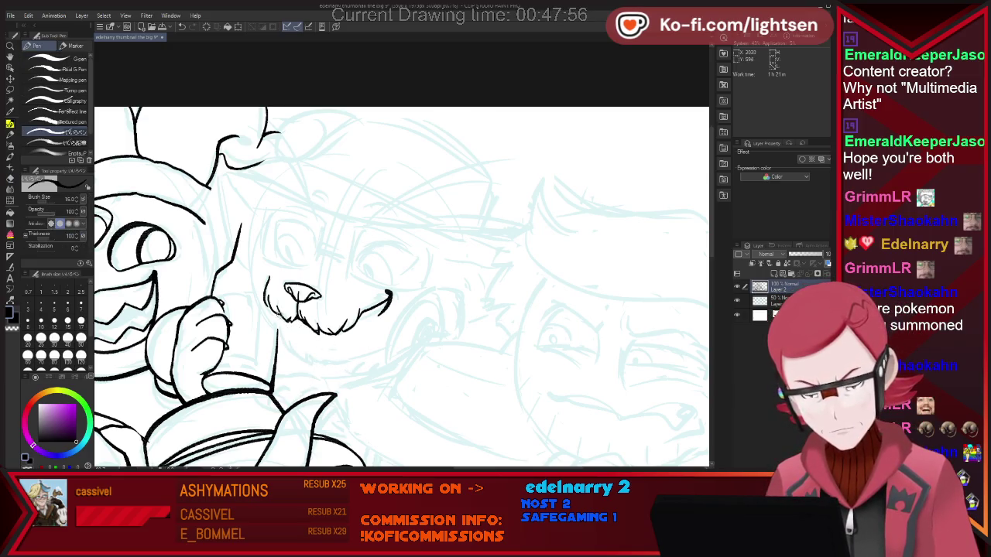
drag(301, 333, 312, 337)
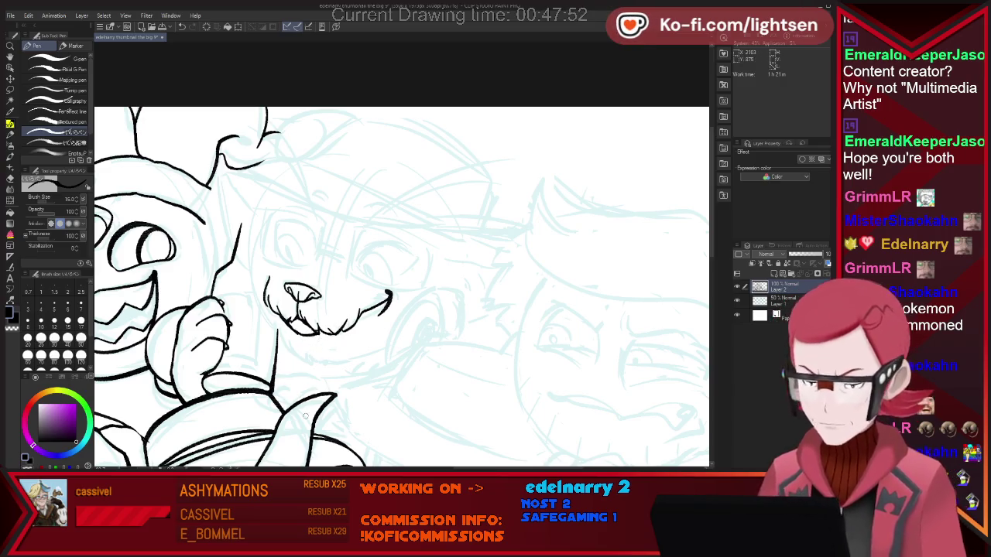
key(ctrl+z)
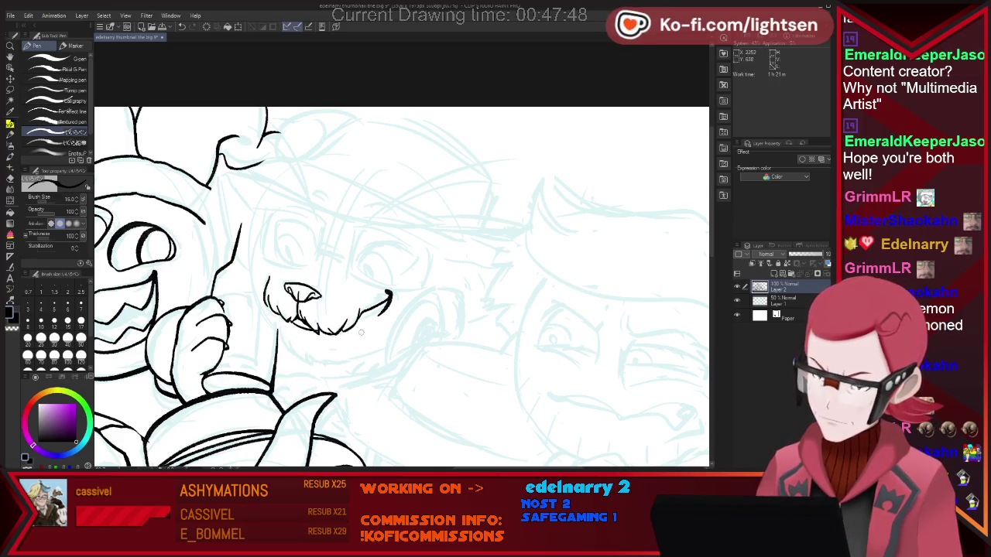
Step: Clean up the snout and mouth lines, alternating between eraser and pen
key(e)
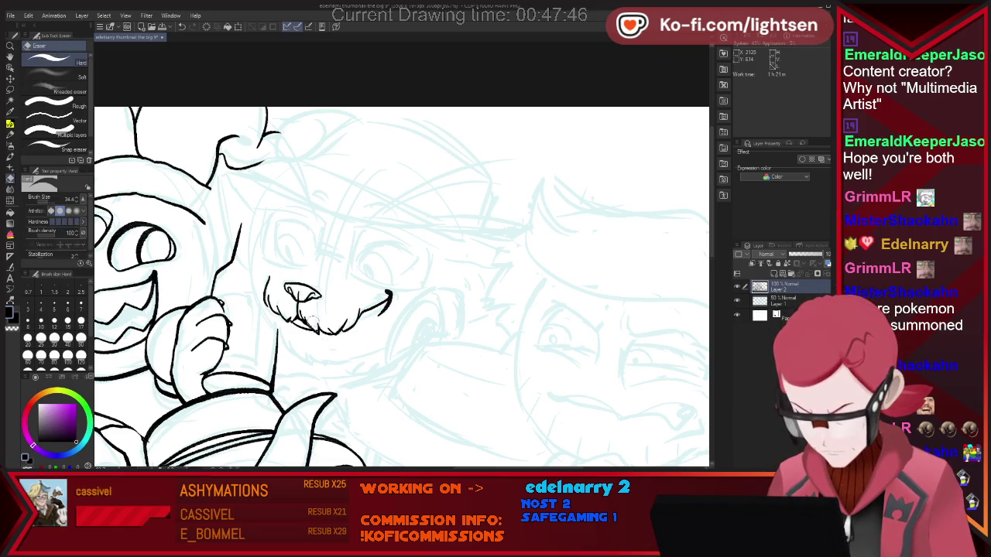
key(p)
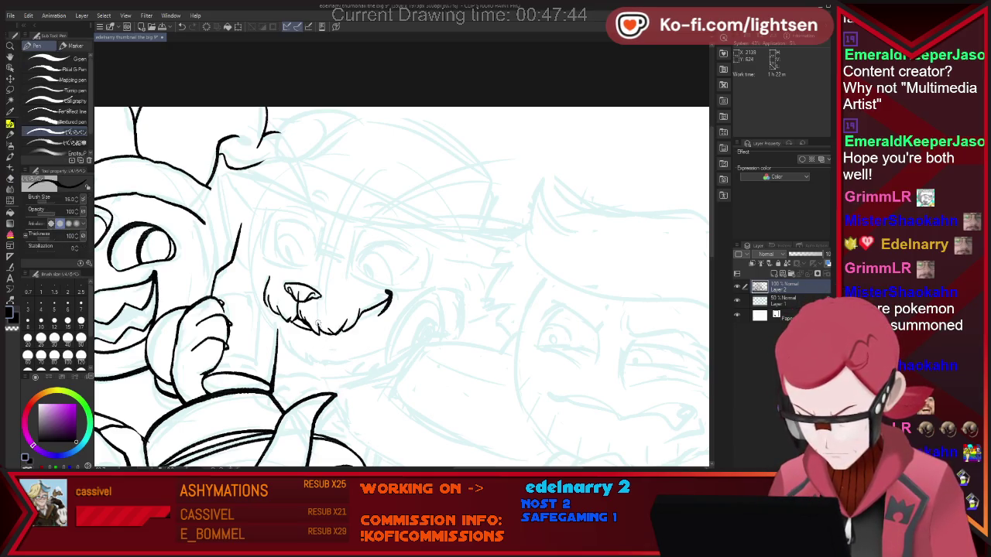
key(e)
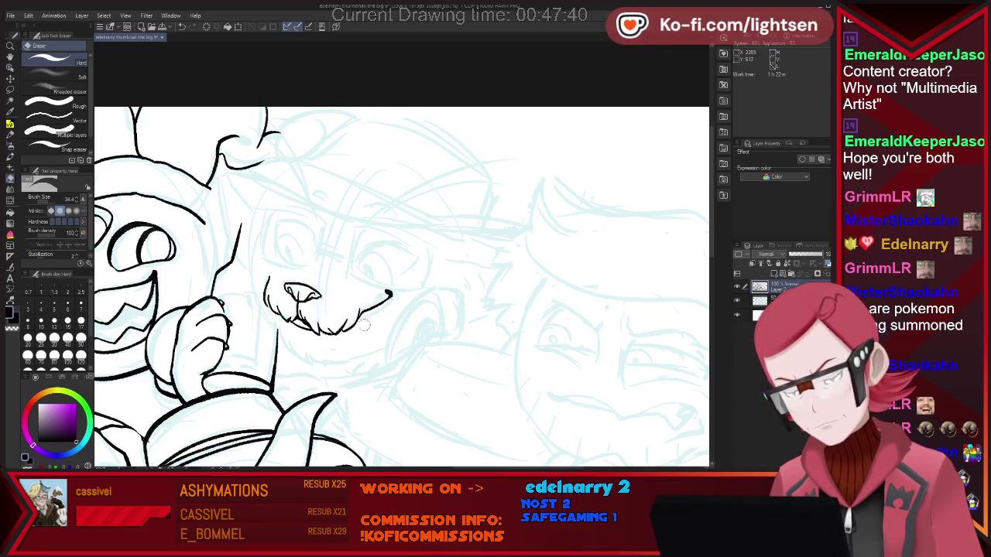
key(p)
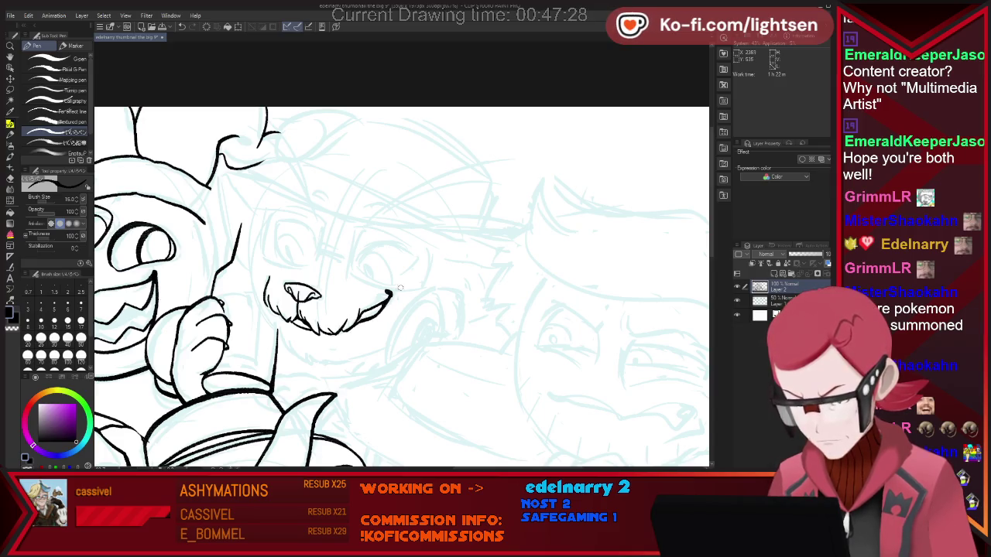
key(e)
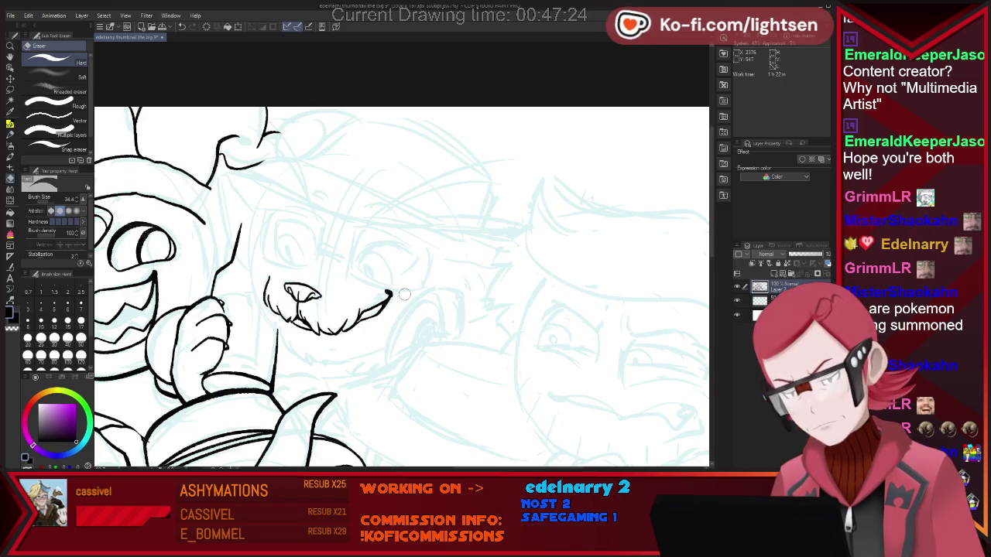
key(p)
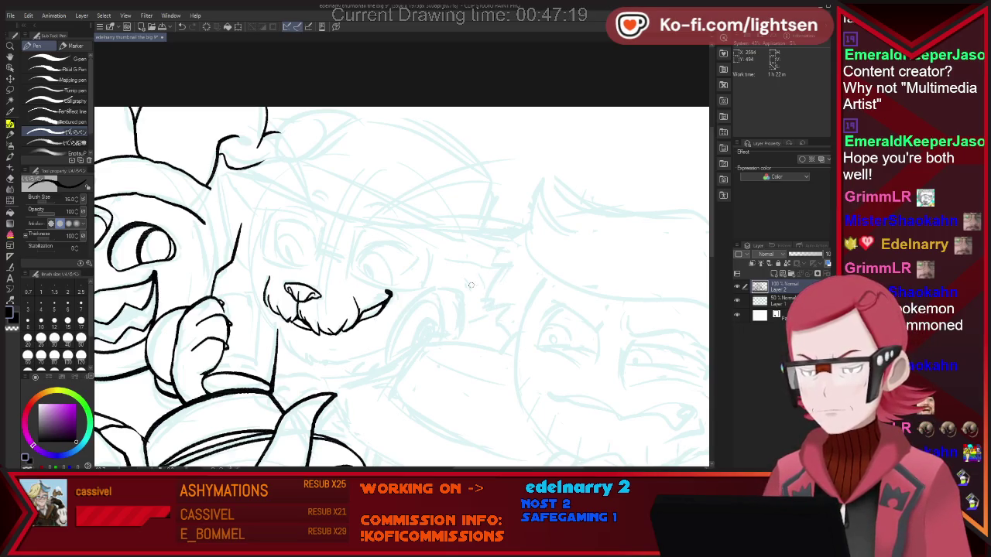
Step: Ink fur and chin strokes under the grin, erase the thin chin tail, and start an eyebrow arc
drag(357, 317, 362, 311)
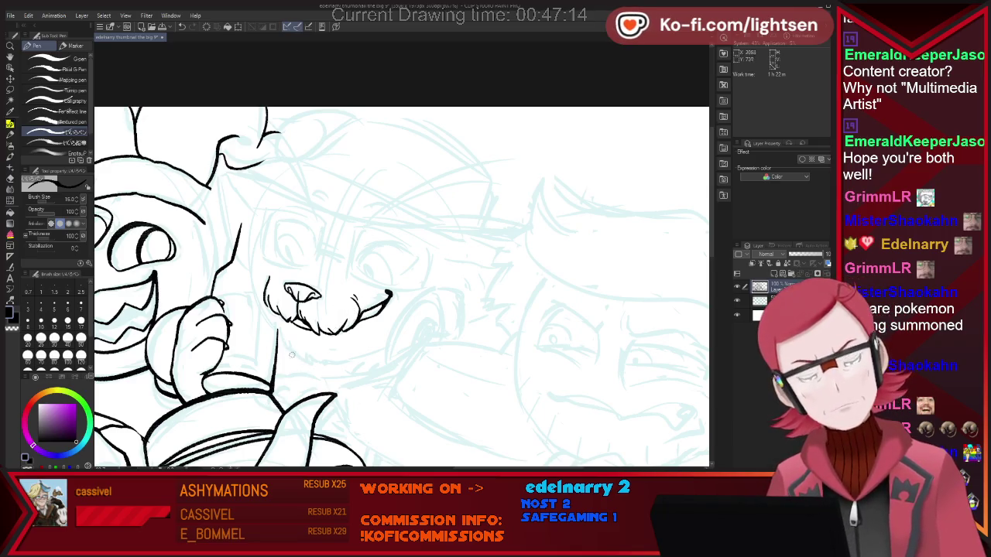
drag(285, 337, 303, 355)
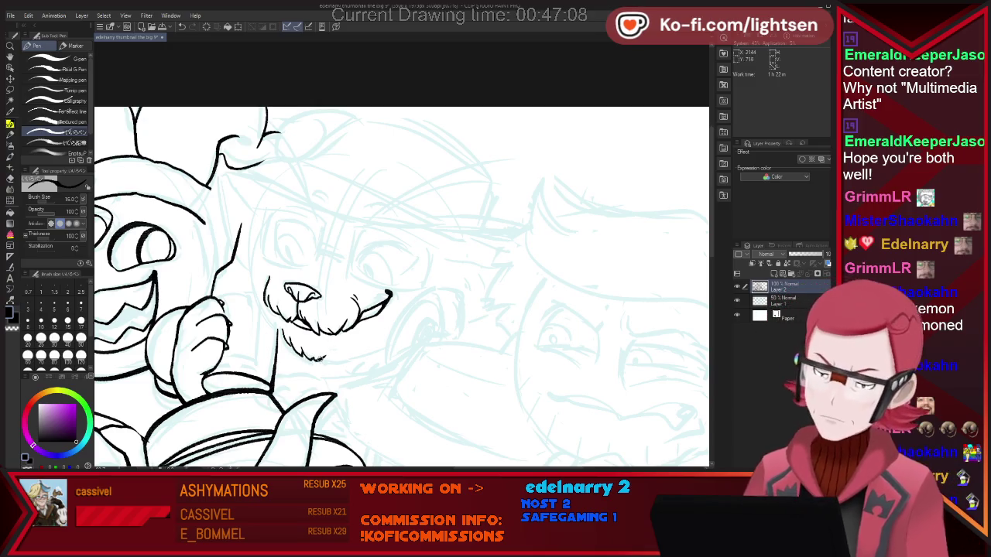
drag(326, 355, 345, 348)
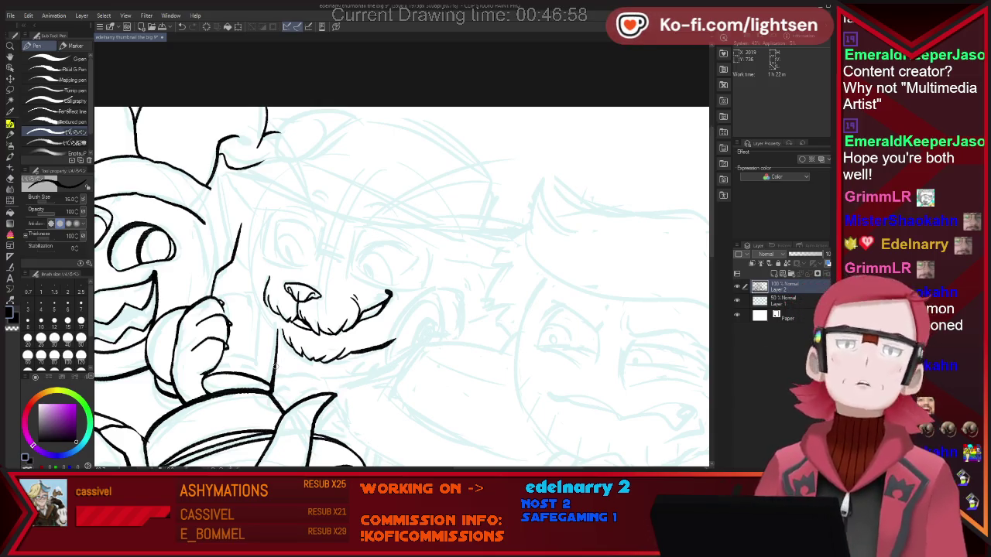
key(e)
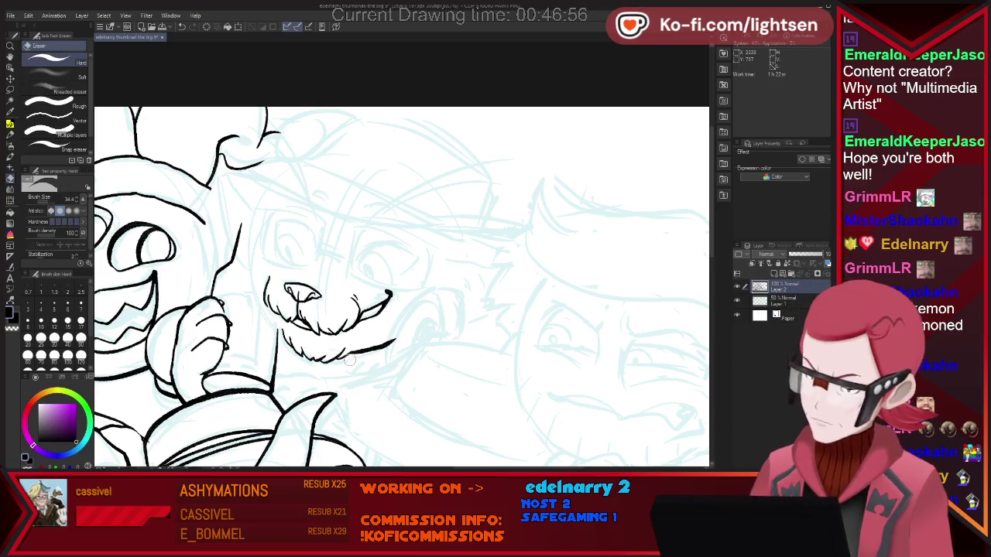
mouse_move(360, 350)
mouse_down()
mouse_move(405, 339)
mouse_move(387, 346)
mouse_up()
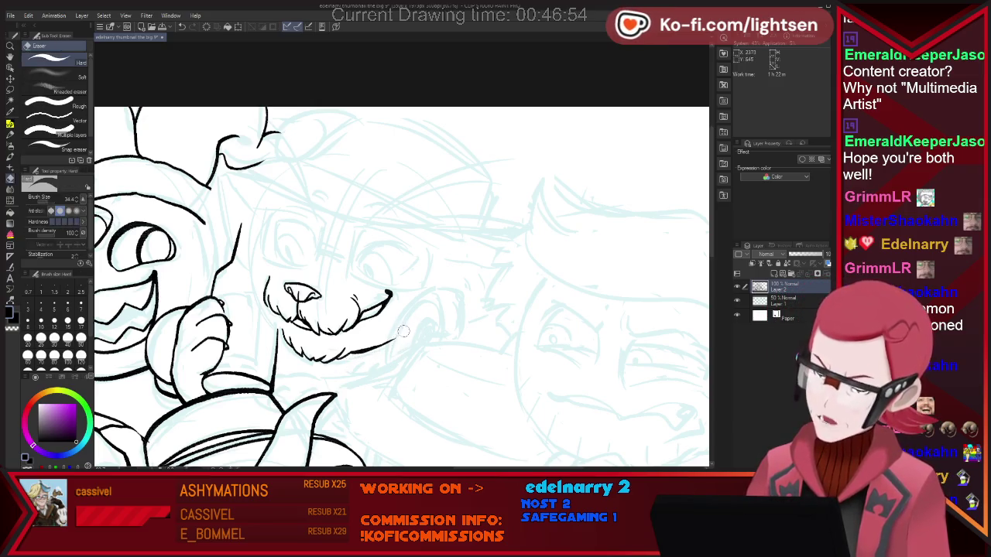
key(p)
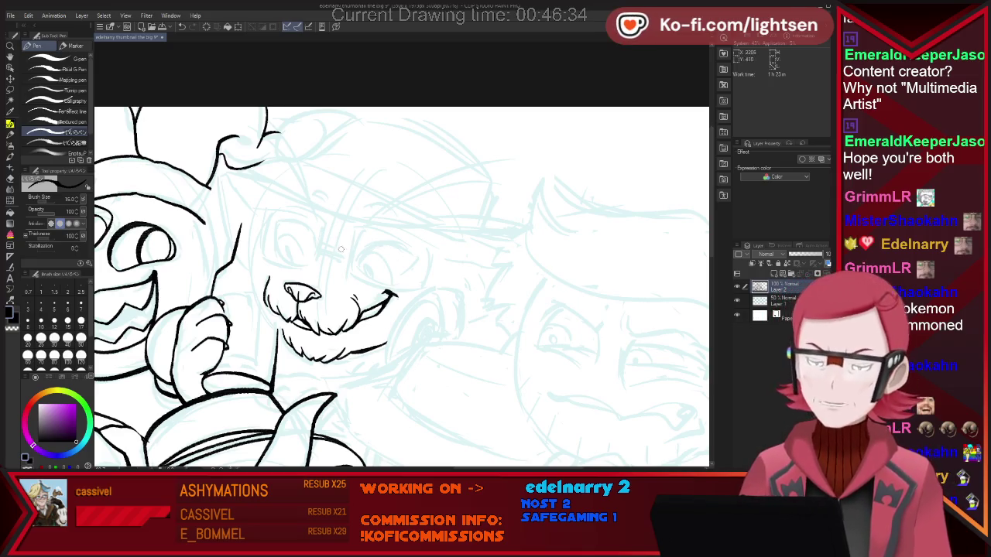
drag(316, 259, 347, 268)
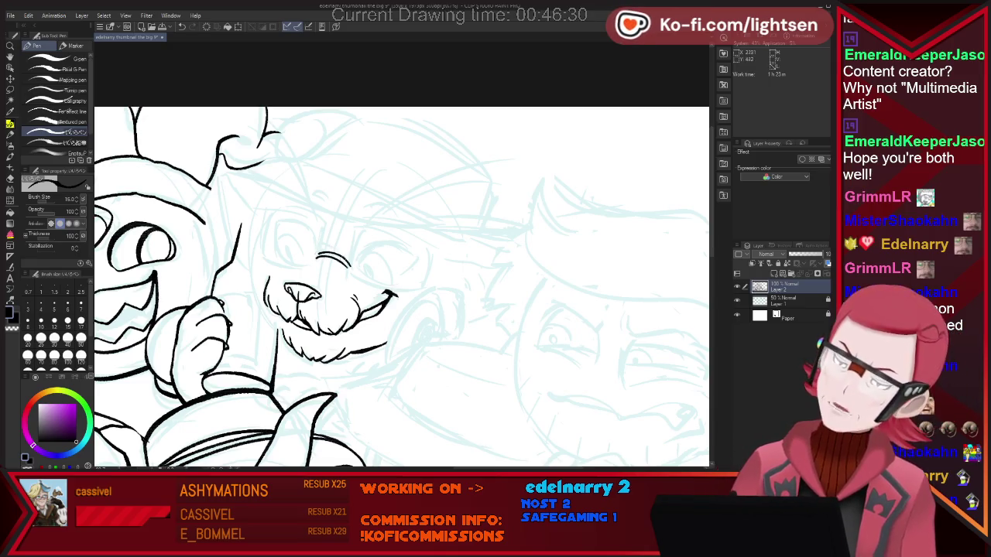
Step: Ink a second eyebrow arc, then lasso it, shrink it to 94% and nudge it left-down
drag(317, 254, 350, 265)
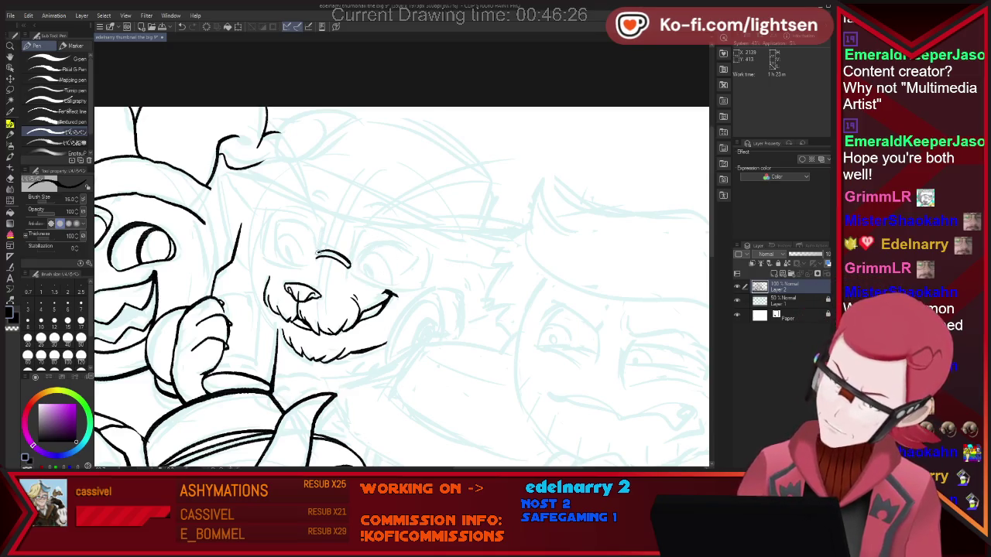
key(e)
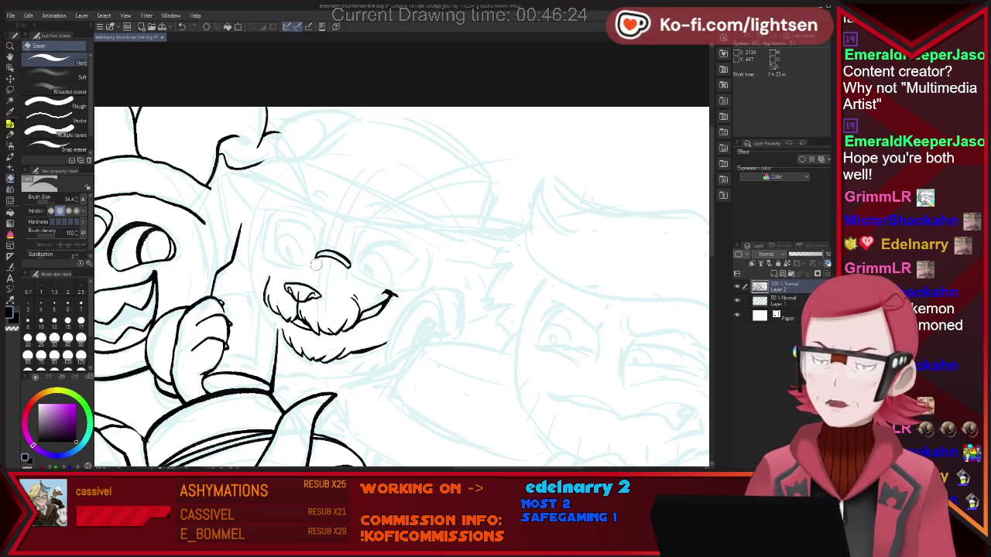
key(p)
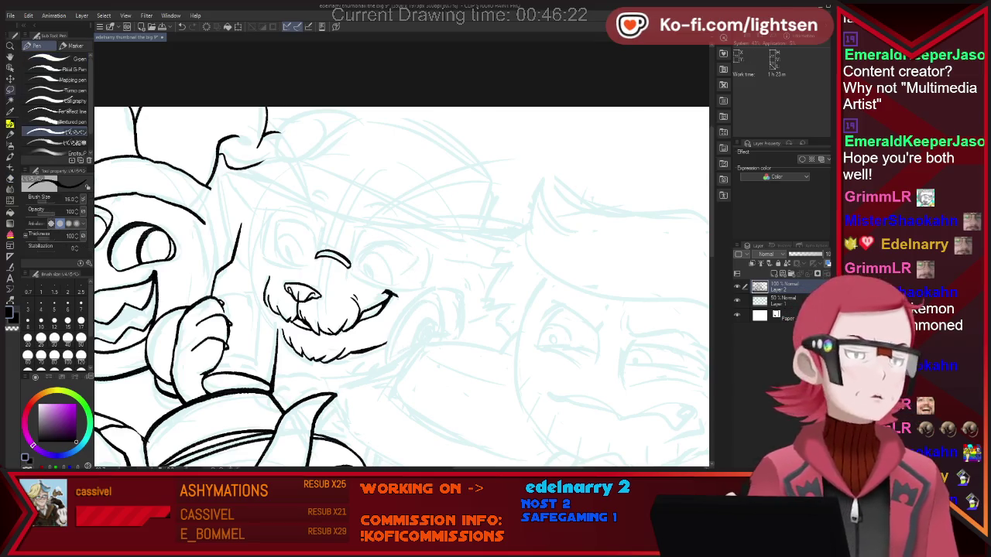
key(m)
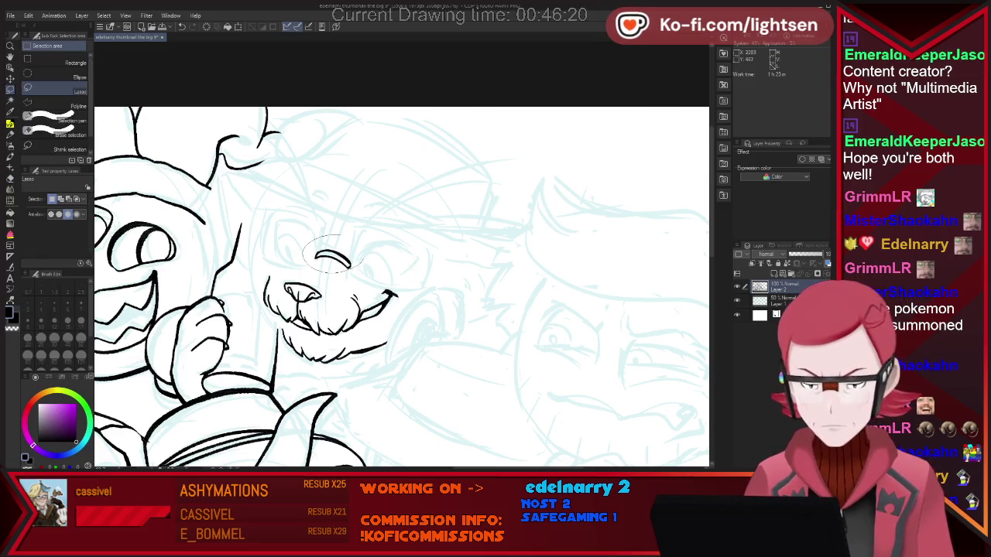
drag(341, 225, 318, 232)
click(369, 295)
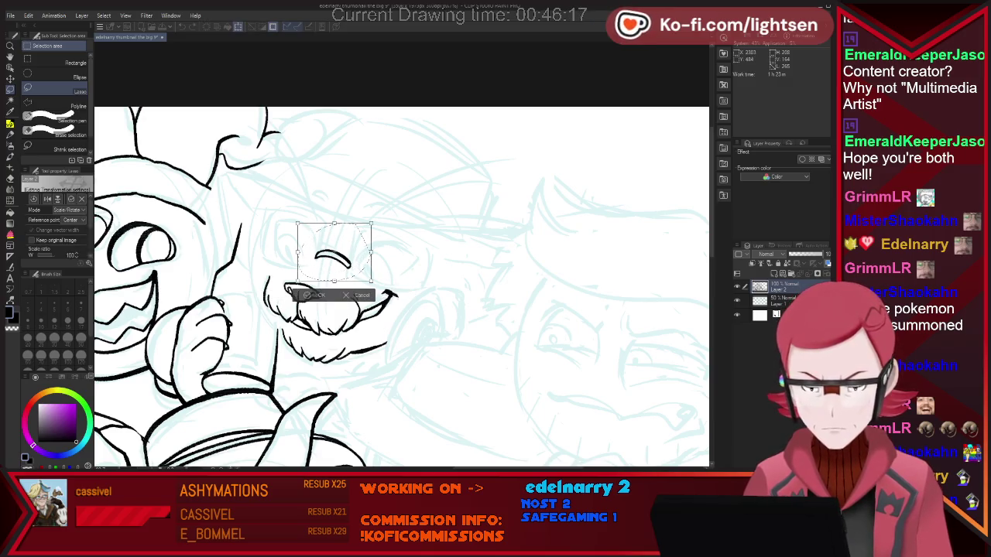
drag(333, 256, 329, 260)
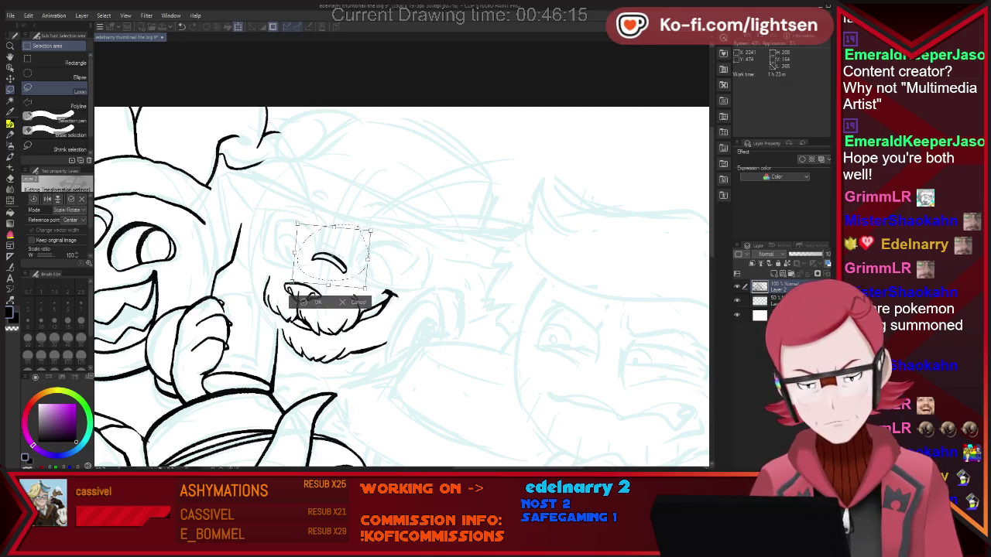
drag(371, 231, 370, 232)
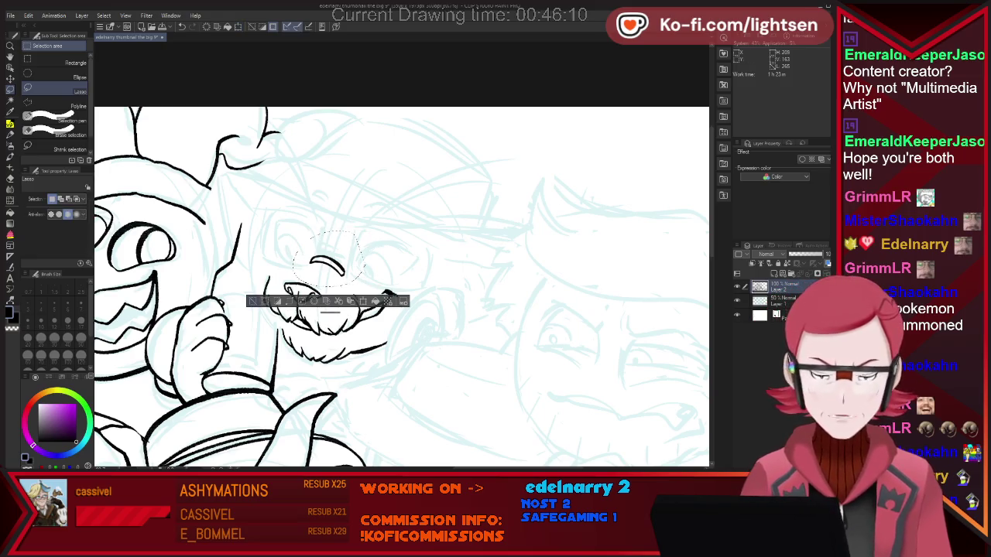
key(Return)
Step: Extend the eyebrow curve right, add a short mouth-corner line, and transform the brow area
key(p)
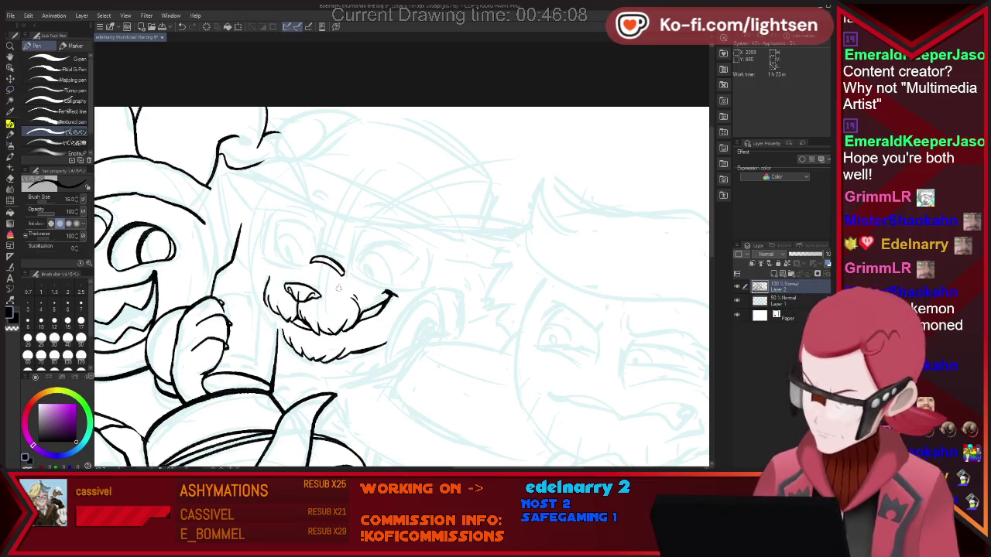
drag(352, 241, 380, 238)
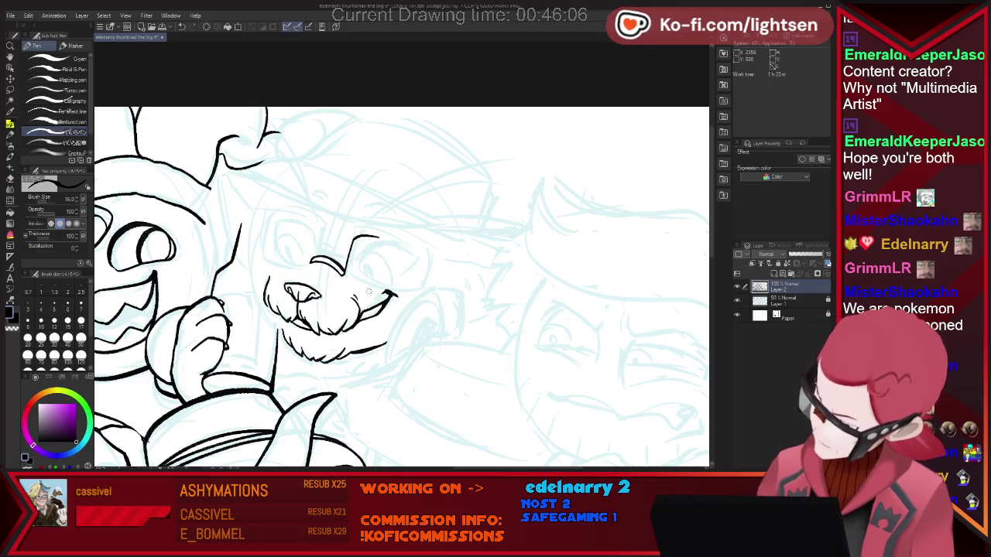
drag(363, 300, 373, 292)
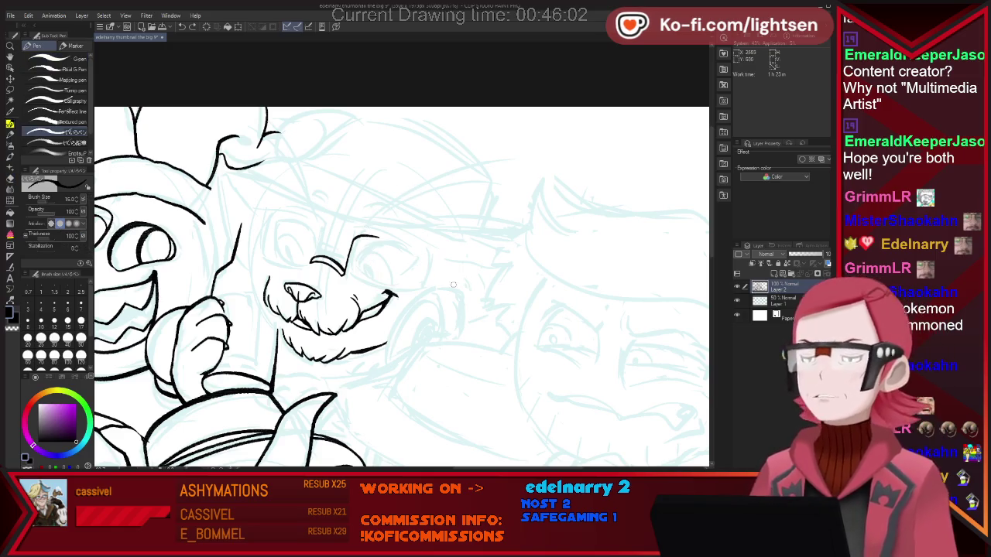
key(e)
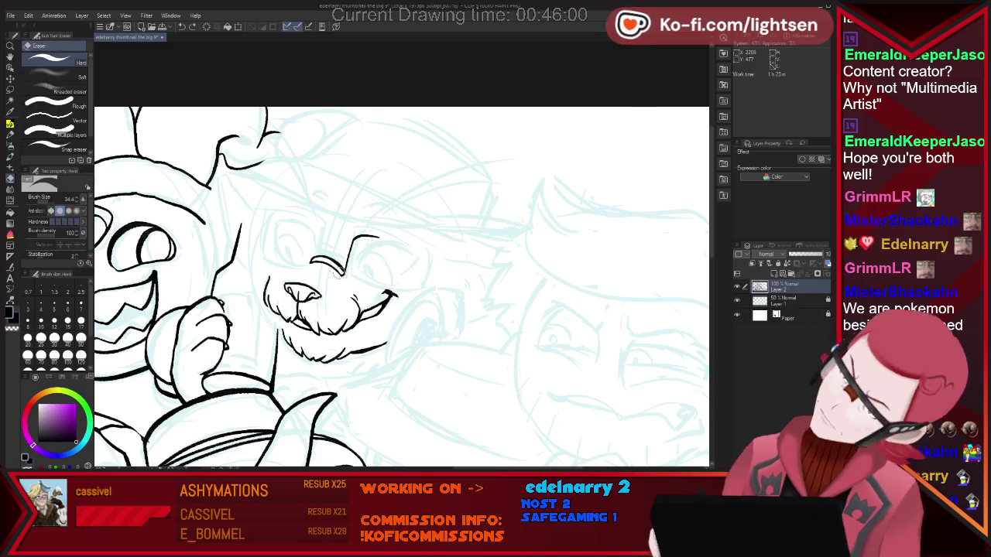
key(m)
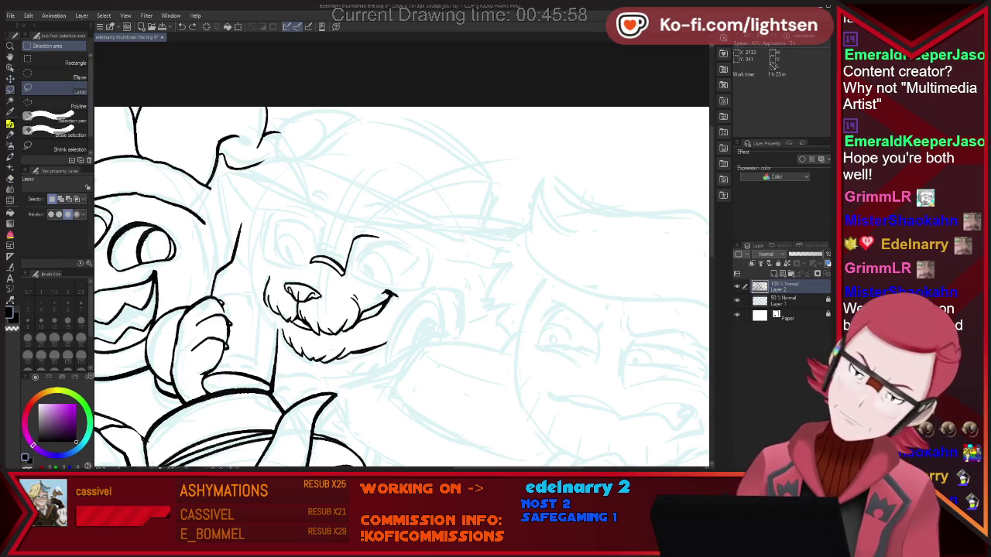
mouse_move(310, 246)
mouse_down()
mouse_move(349, 281)
mouse_move(313, 263)
mouse_up()
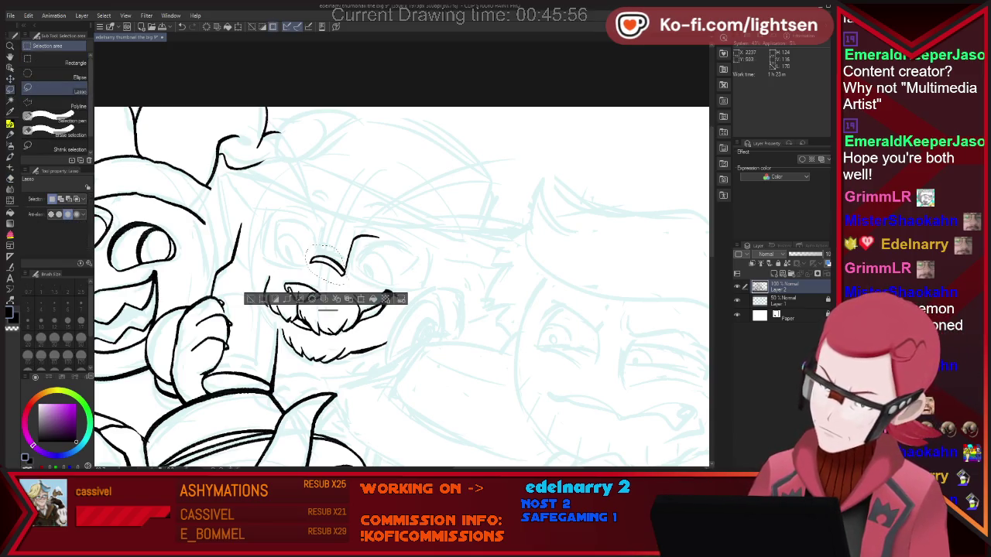
key(ctrl+t)
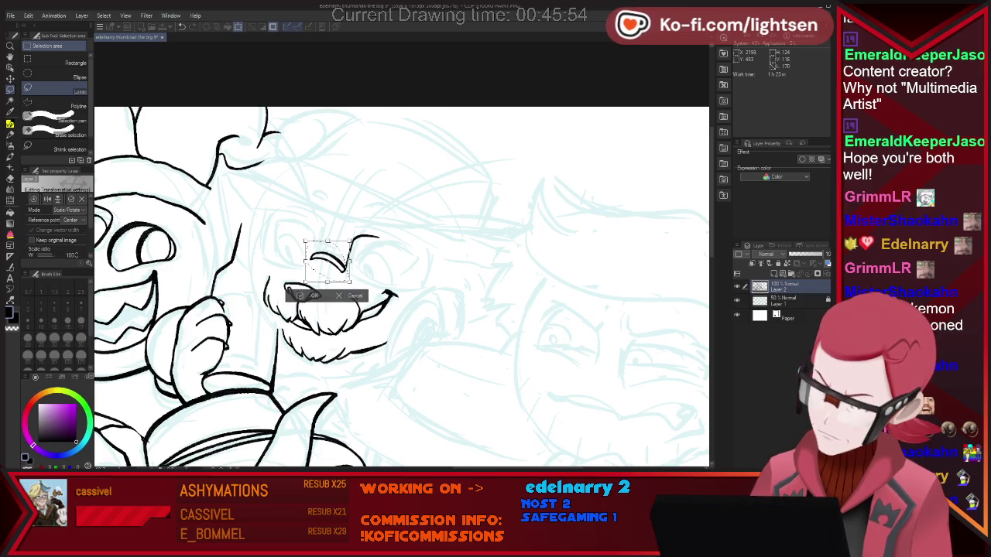
key(Return)
key(p)
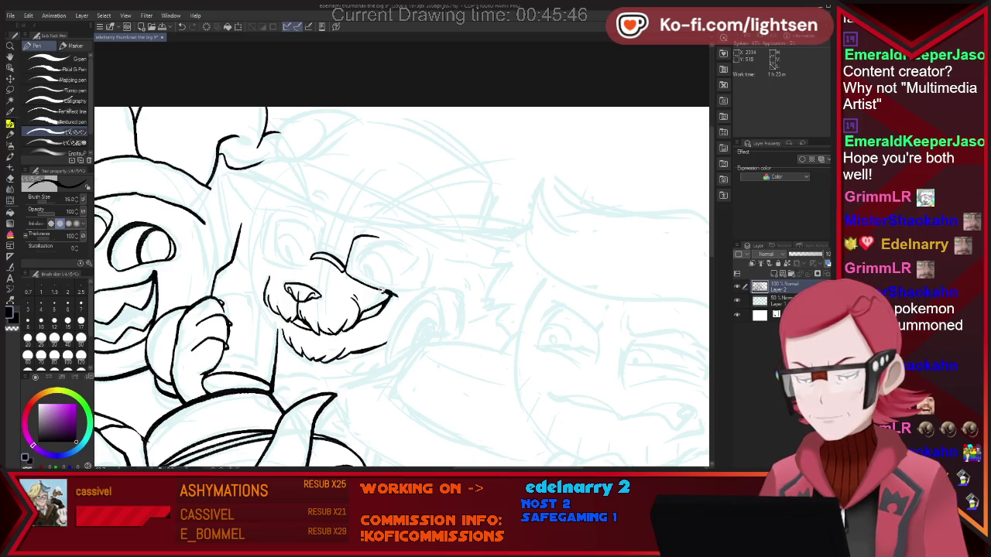
Step: Ink a long line past the mouth and erase the short stroke above the nose
drag(346, 271, 435, 288)
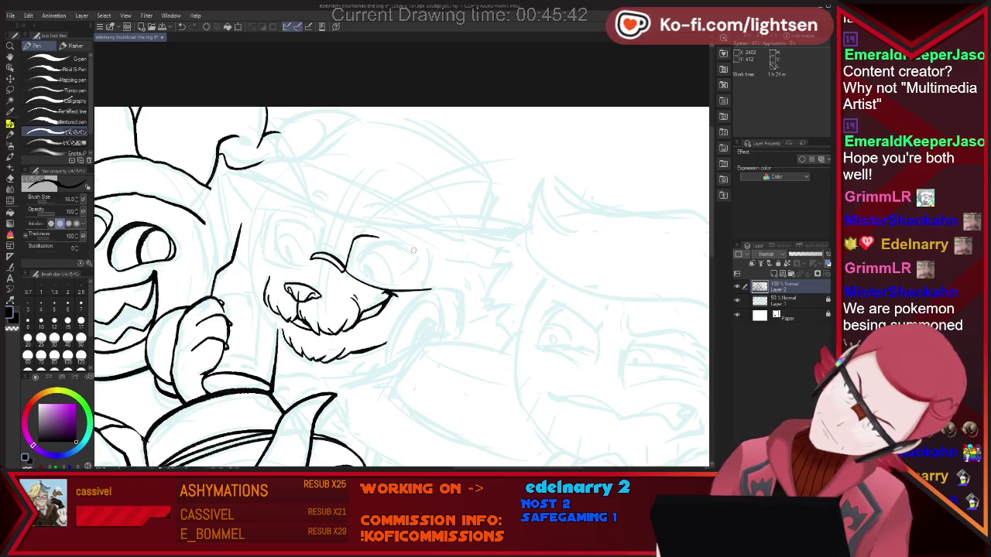
key(e)
mouse_move(380, 236)
mouse_down()
mouse_move(358, 235)
mouse_move(430, 253)
mouse_move(413, 298)
mouse_up()
key(p)
Step: Trim the stroke's right tail, redraw the snout's top corner as a curve, and ink under the eye
key(e)
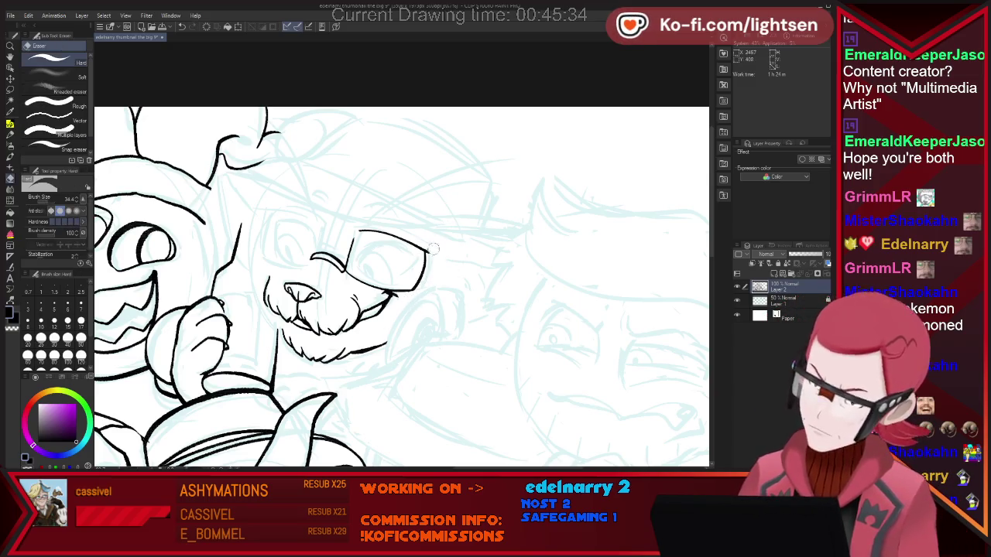
key(p)
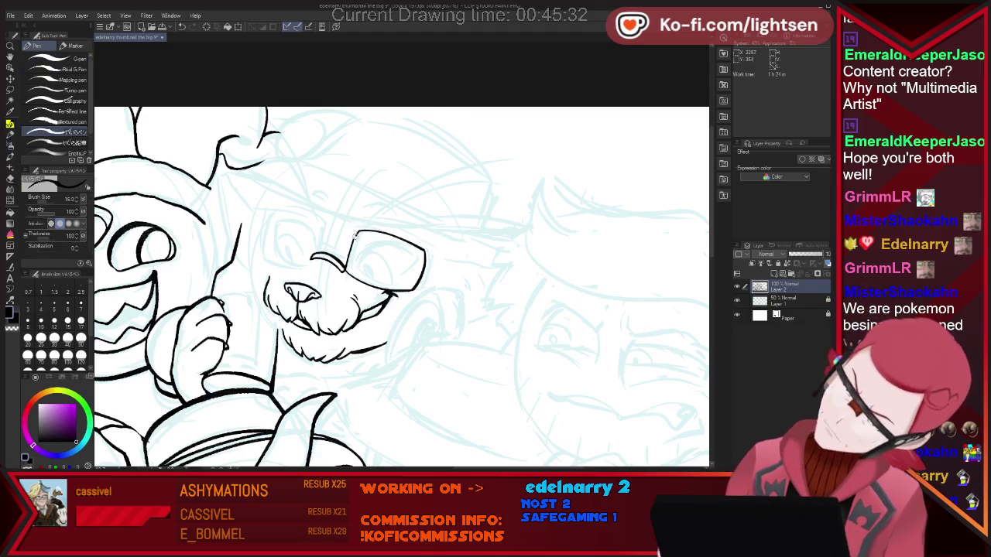
drag(358, 230, 352, 246)
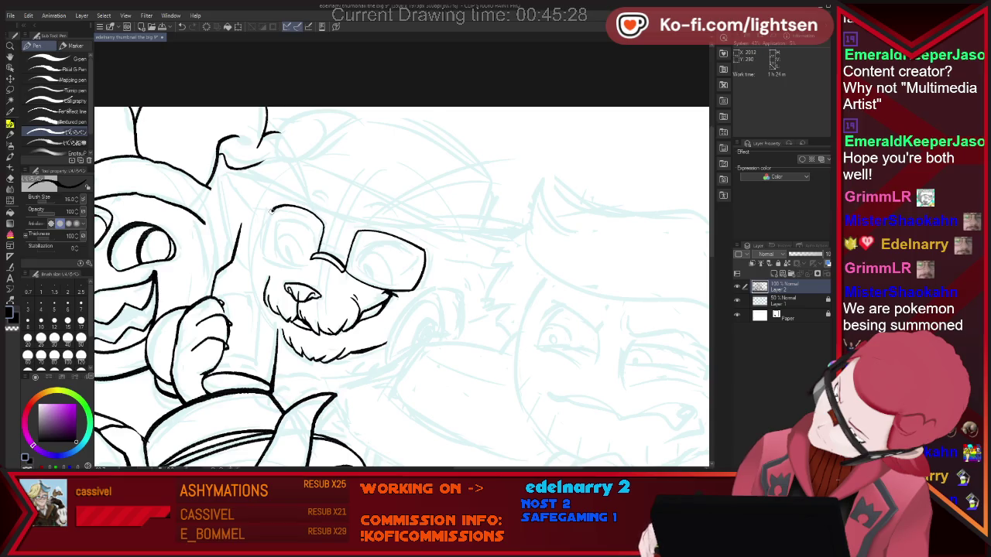
drag(263, 259, 314, 268)
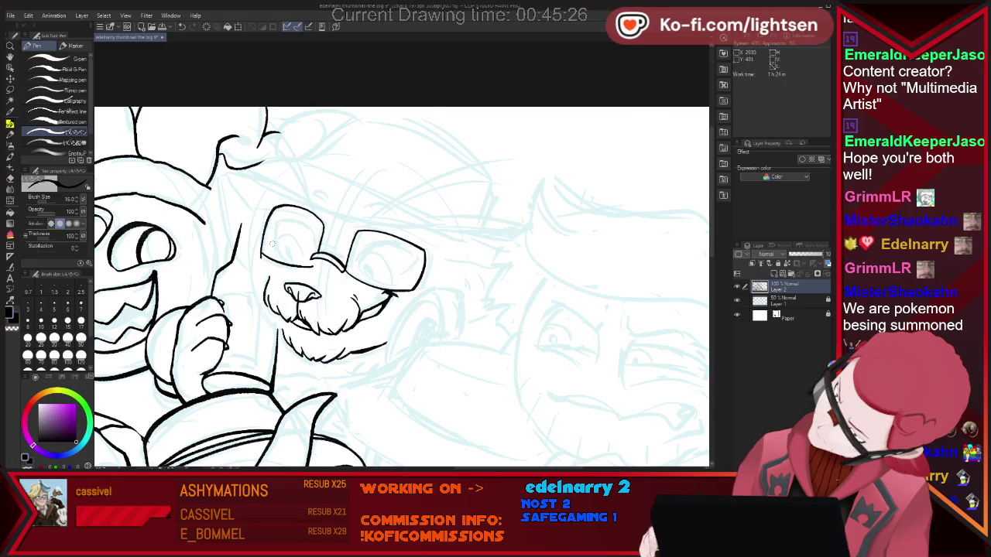
key(e)
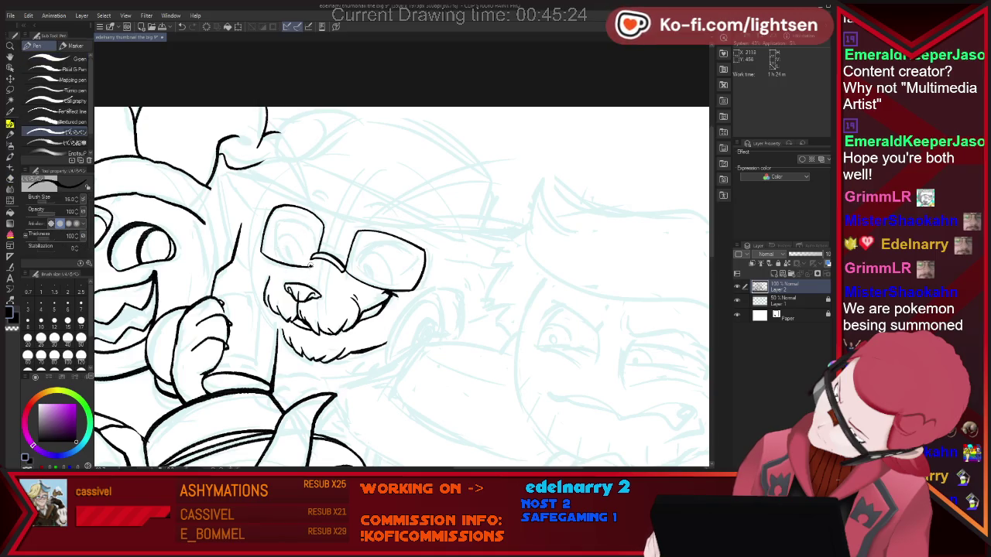
key(p)
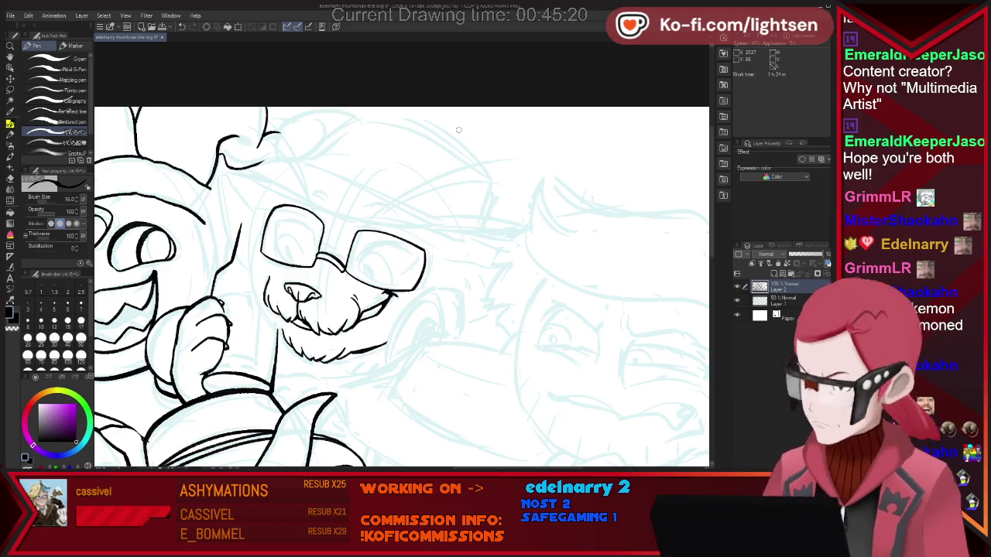
Step: Redraw the top edge of the left glasses lens more firmly
key(e)
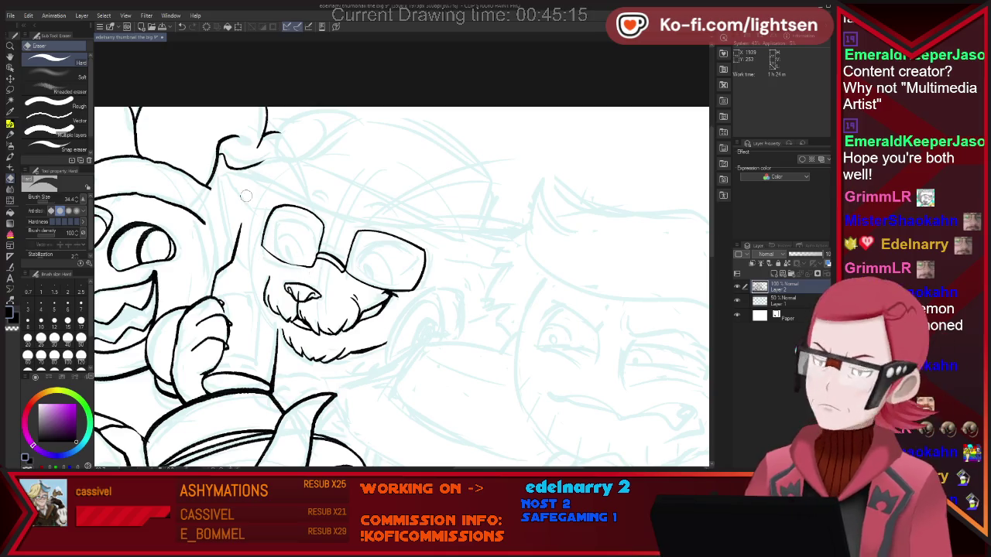
key(p)
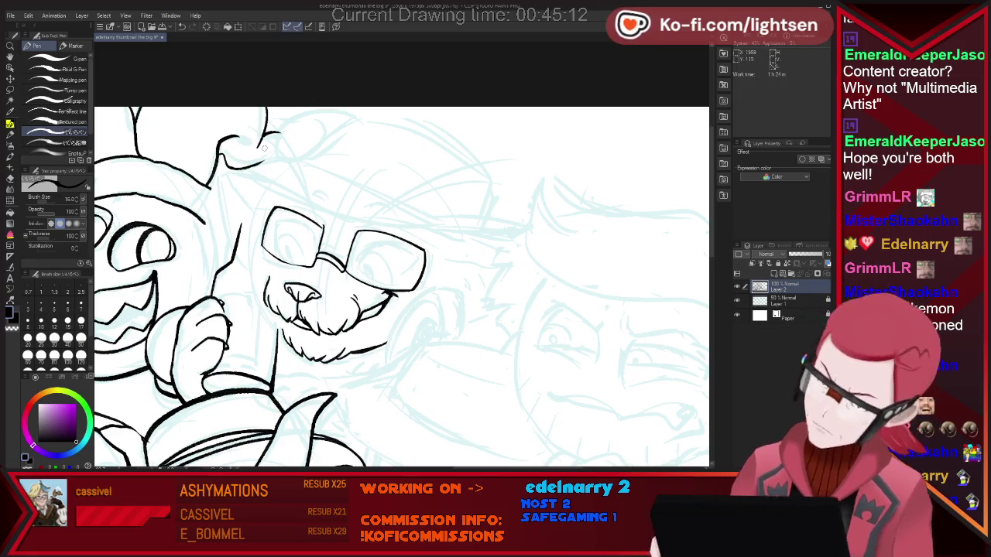
drag(272, 207, 323, 222)
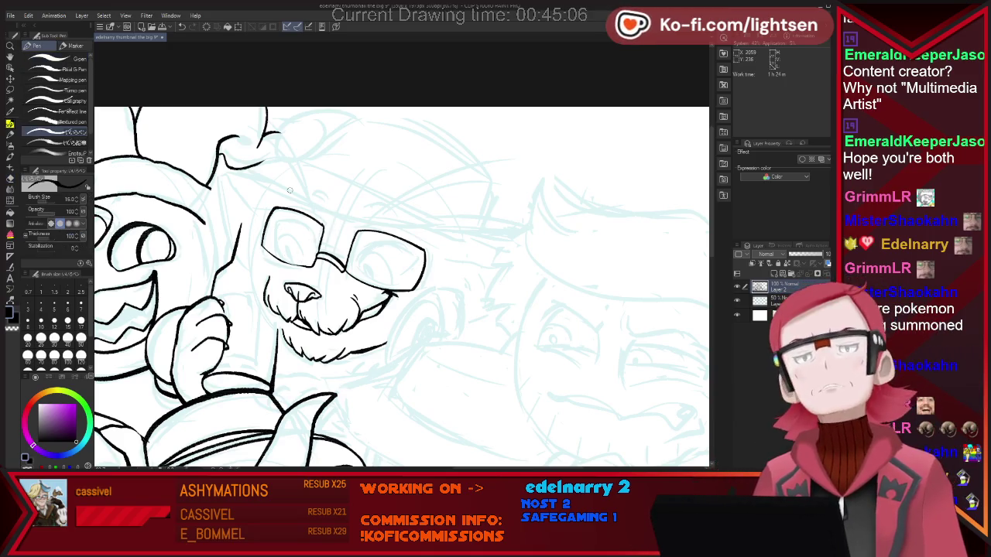
key(m)
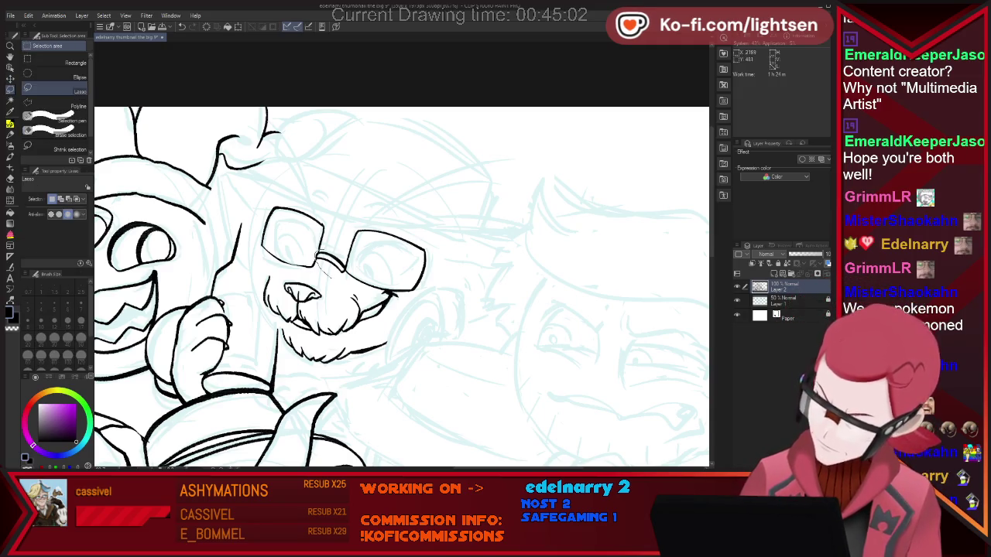
Step: Lasso the left lens and shift it up-left with a slight tilt, undoing an accidental black fill
drag(271, 203, 285, 269)
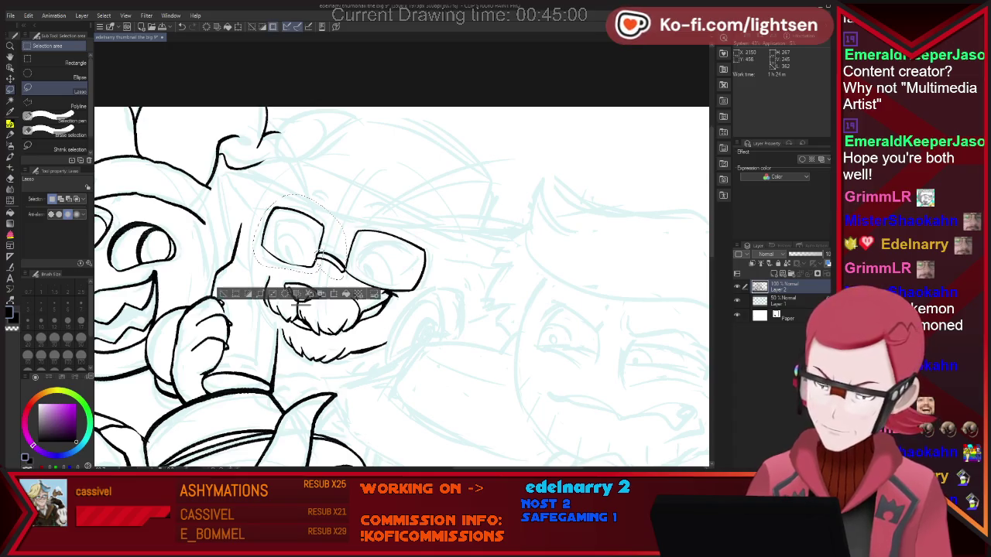
key(alt+BackSpace)
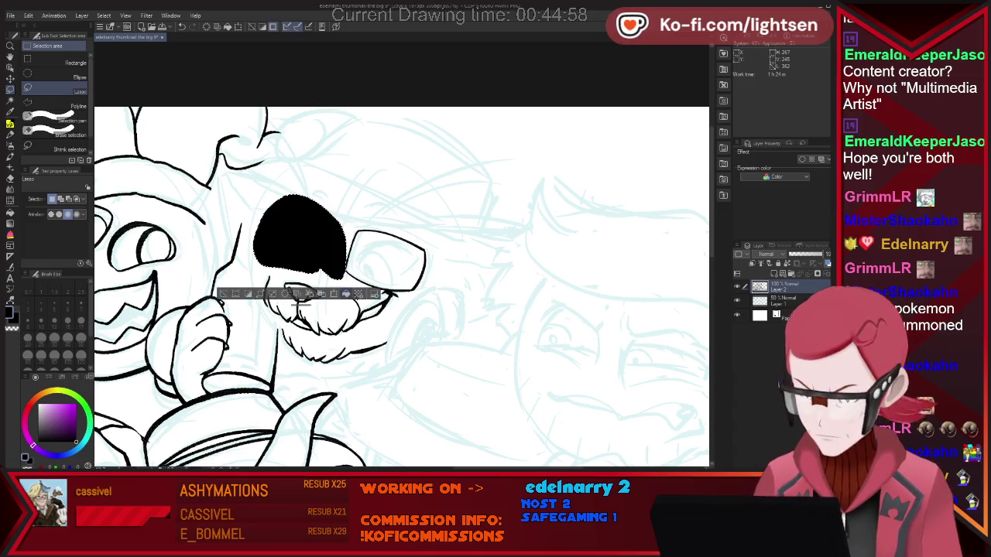
key(ctrl+z)
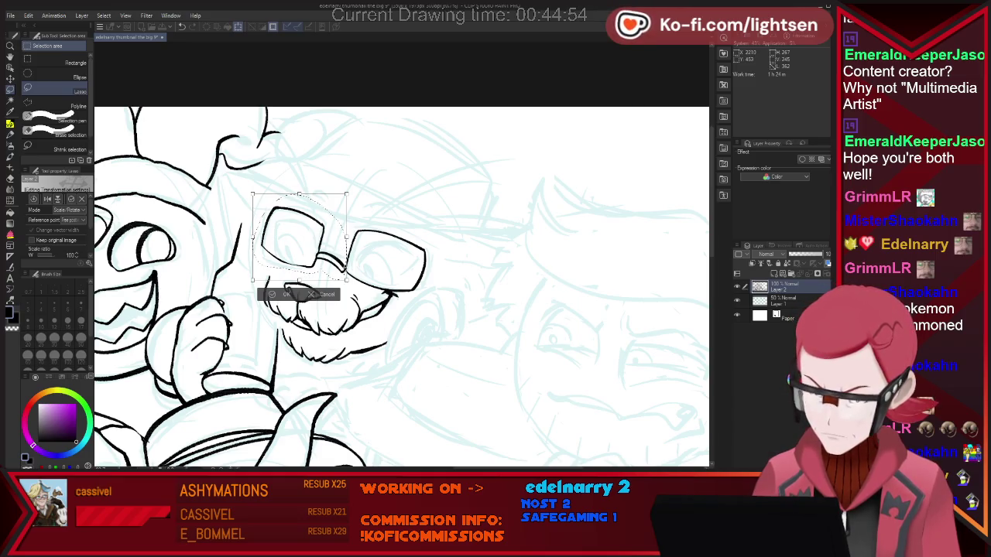
drag(300, 236, 296, 233)
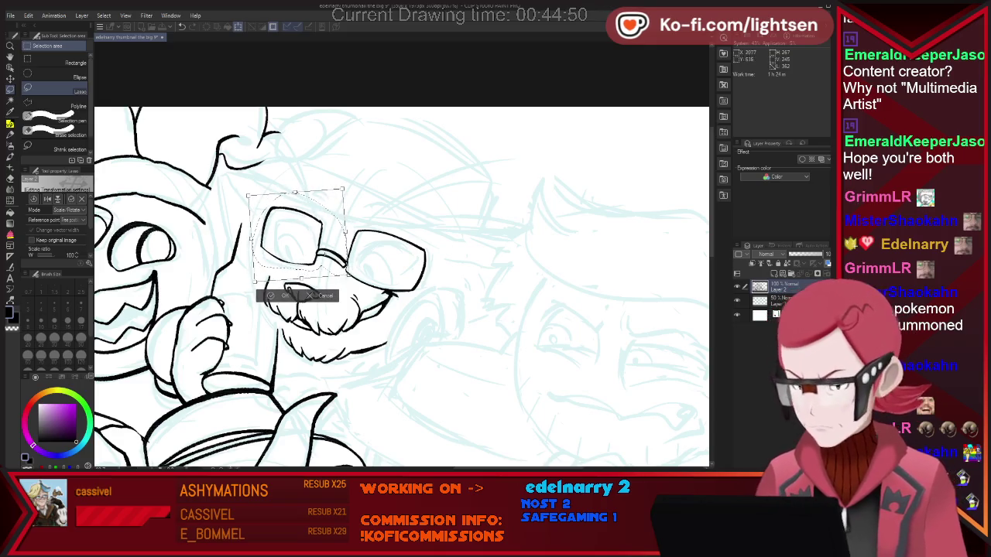
key(Return)
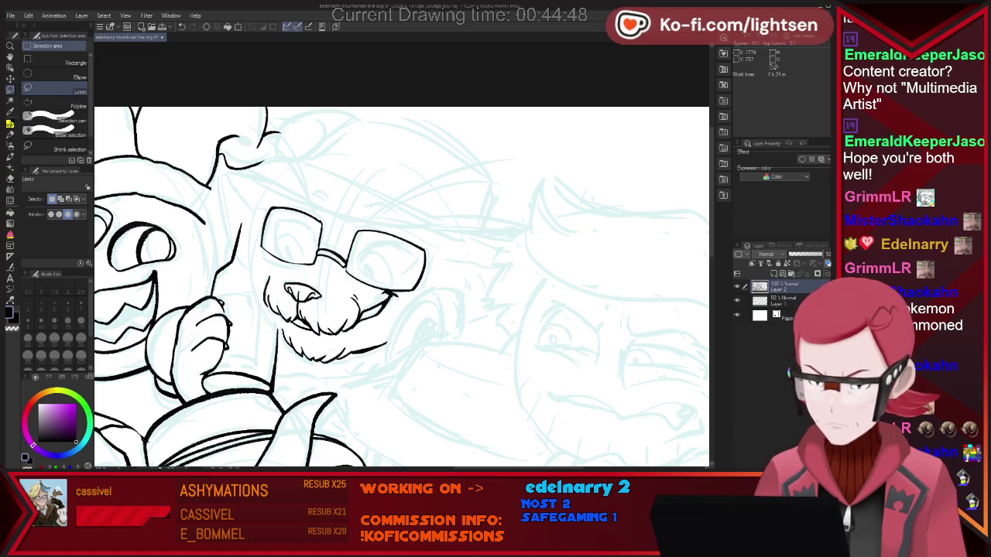
Step: Draw a pupil in the right glasses lens, then undo and redraw it larger
key(e)
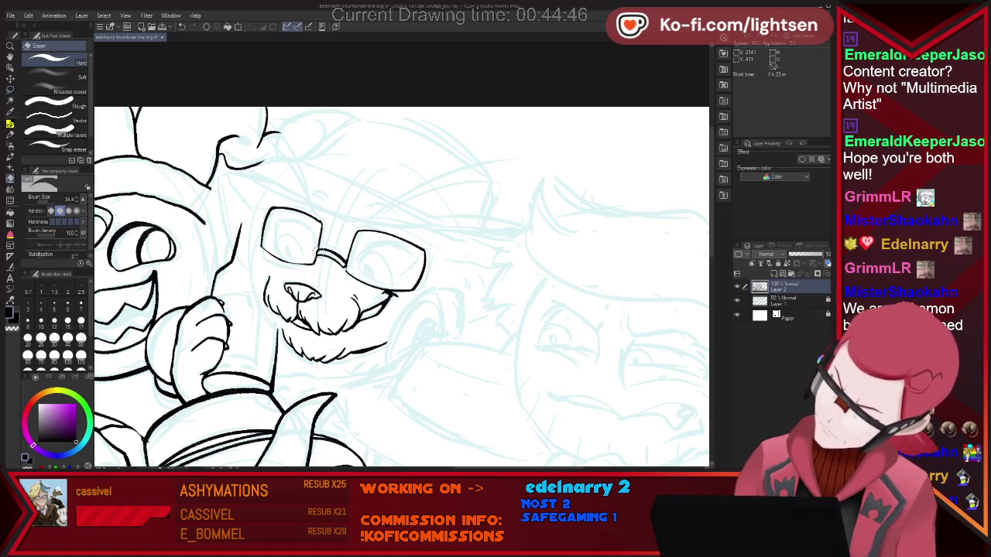
key(p)
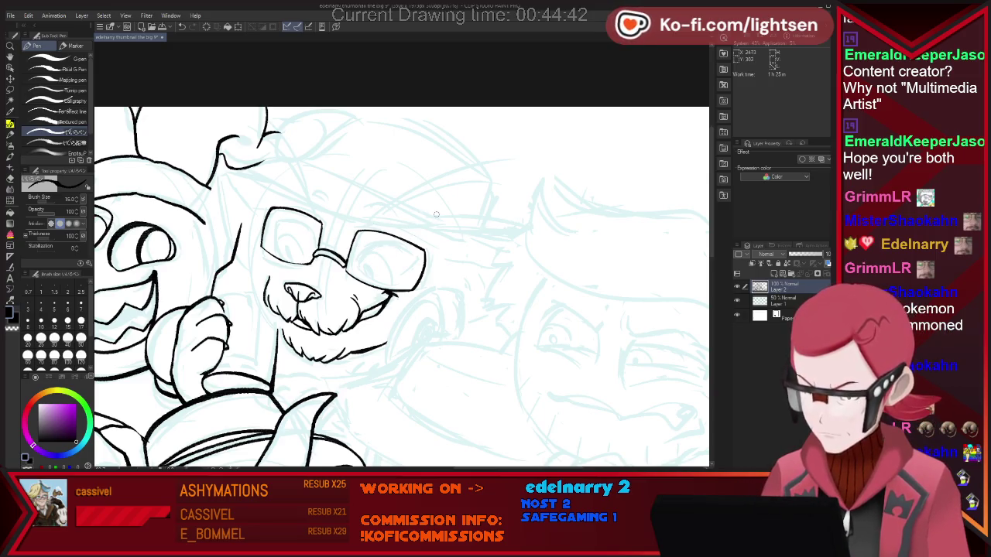
key(e)
key(p)
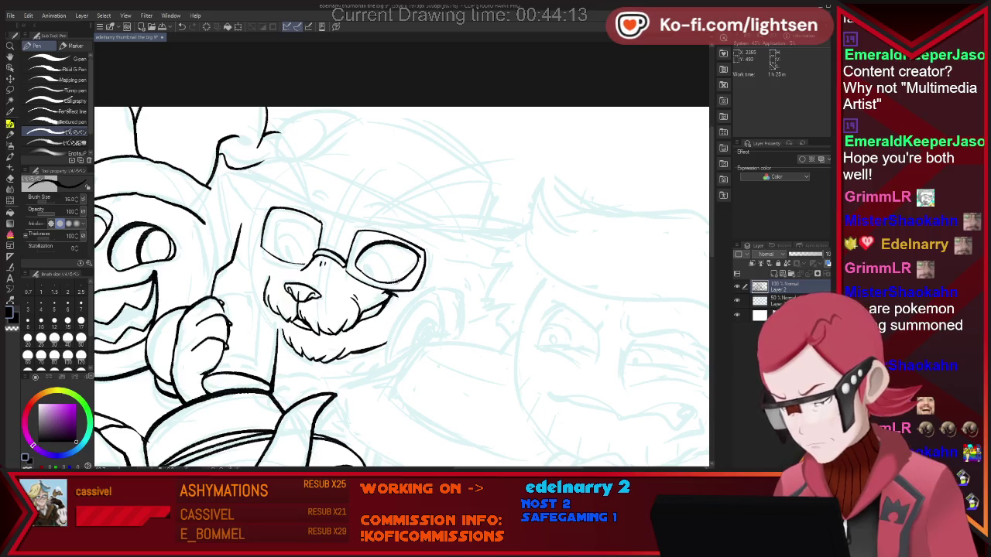
key(e)
key(p)
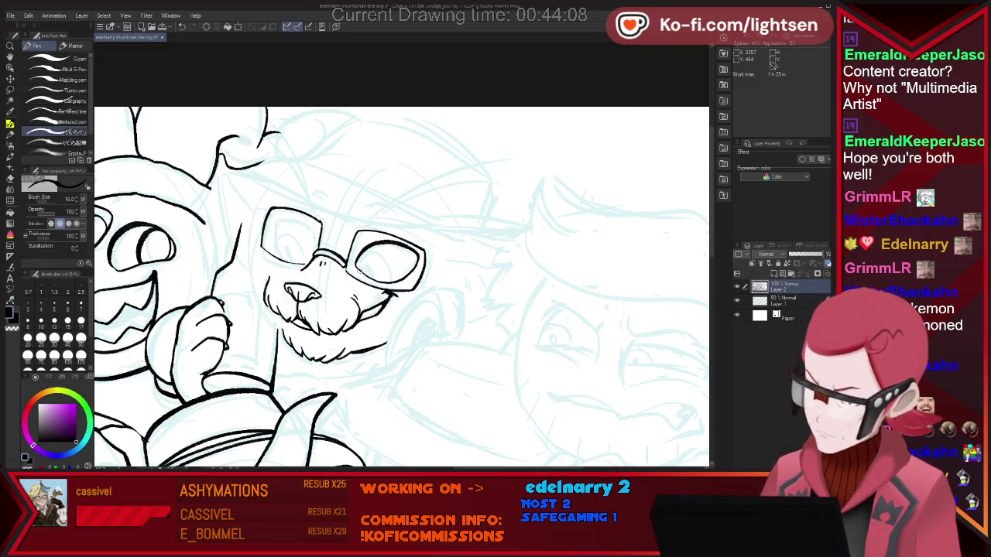
drag(365, 252, 359, 268)
key(ctrl+z)
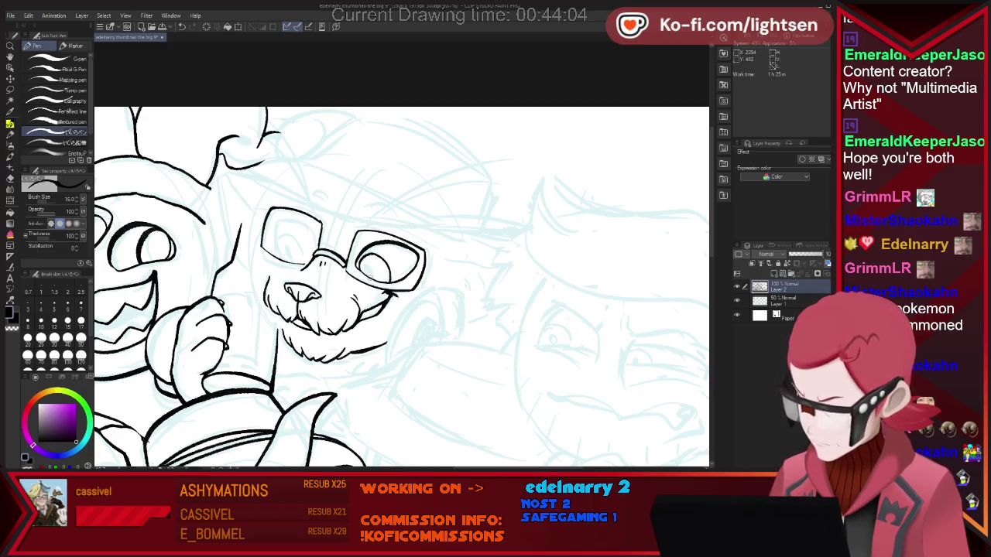
drag(370, 262, 364, 276)
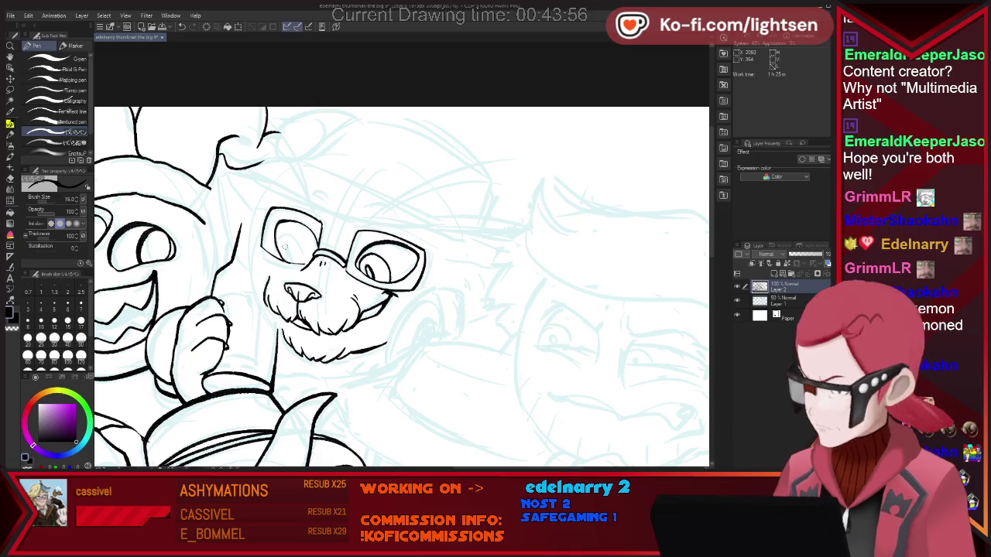
Step: Draw an oval pupil in the left lens, undoing and redrawing it once
drag(281, 240, 277, 258)
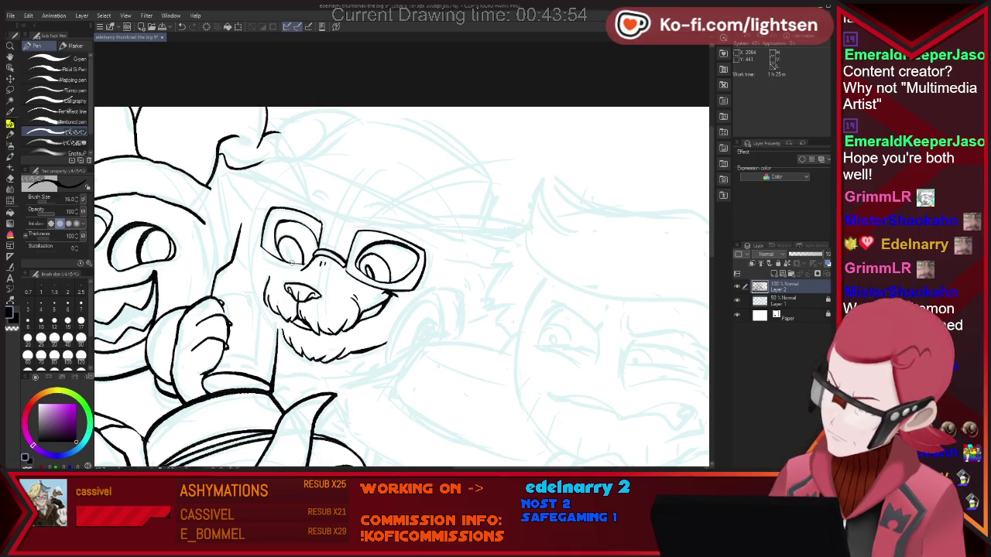
drag(288, 244, 298, 264)
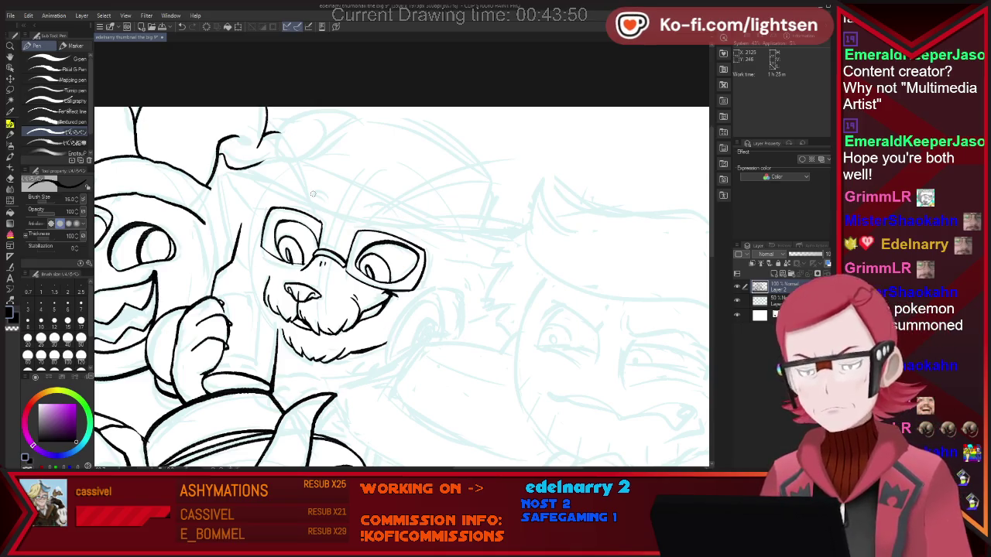
key(ctrl+z)
key(ctrl+z)
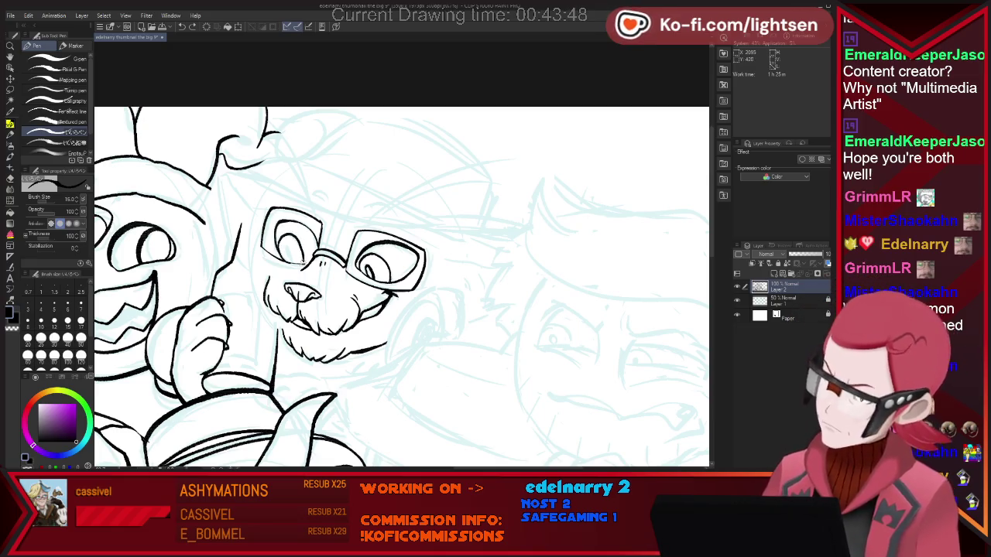
drag(287, 246, 289, 261)
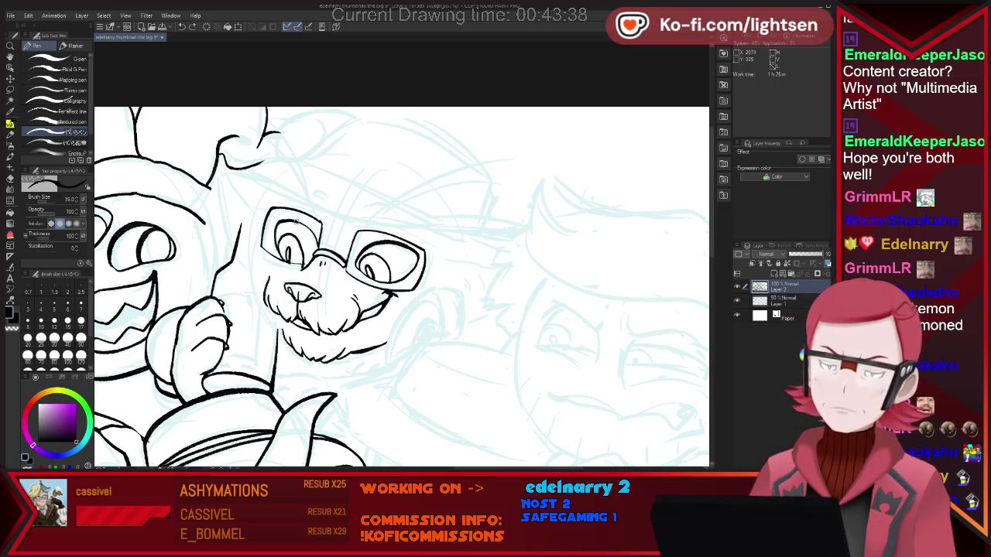
Step: Ink the upper lid line along the top of the left eye and tidy it with the eraser
drag(294, 221, 314, 233)
key(e)
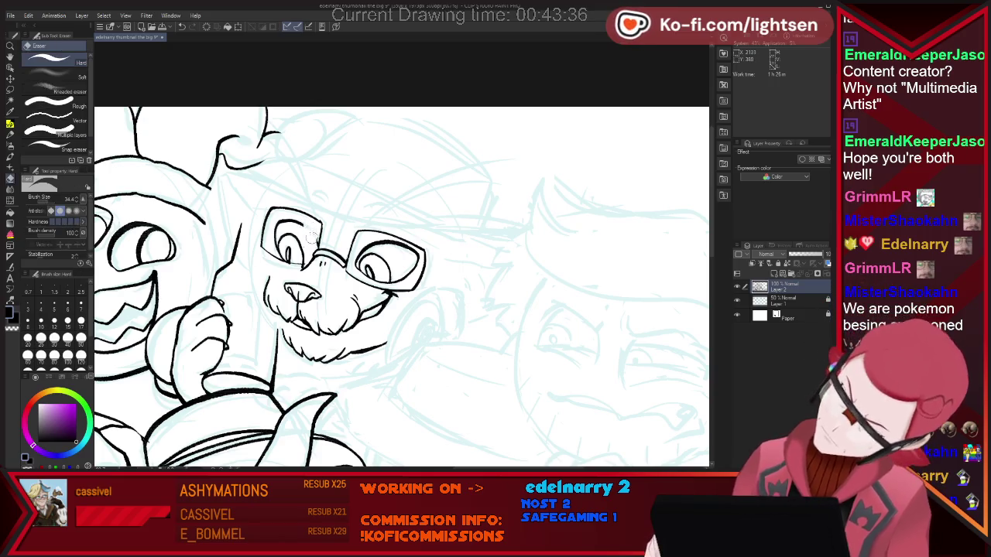
key(p)
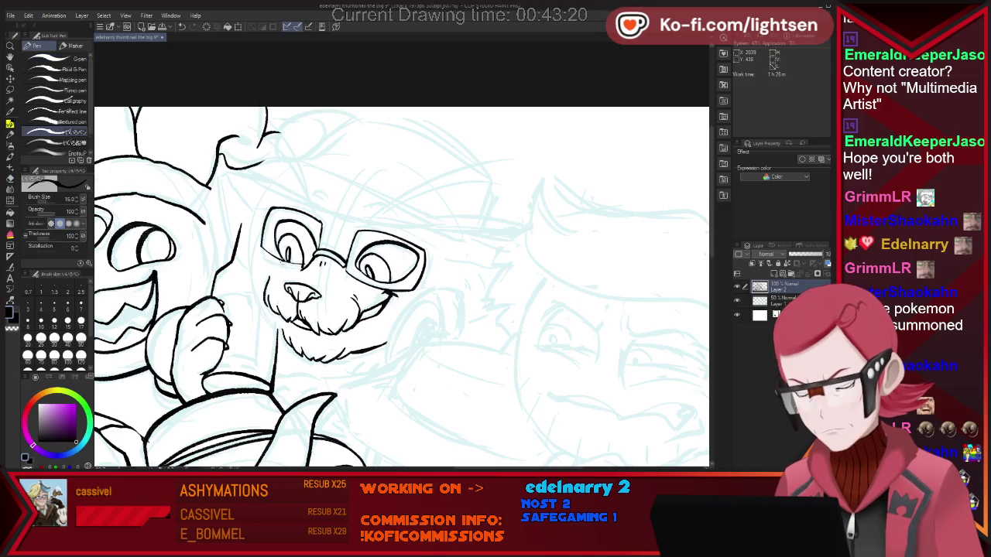
key(e)
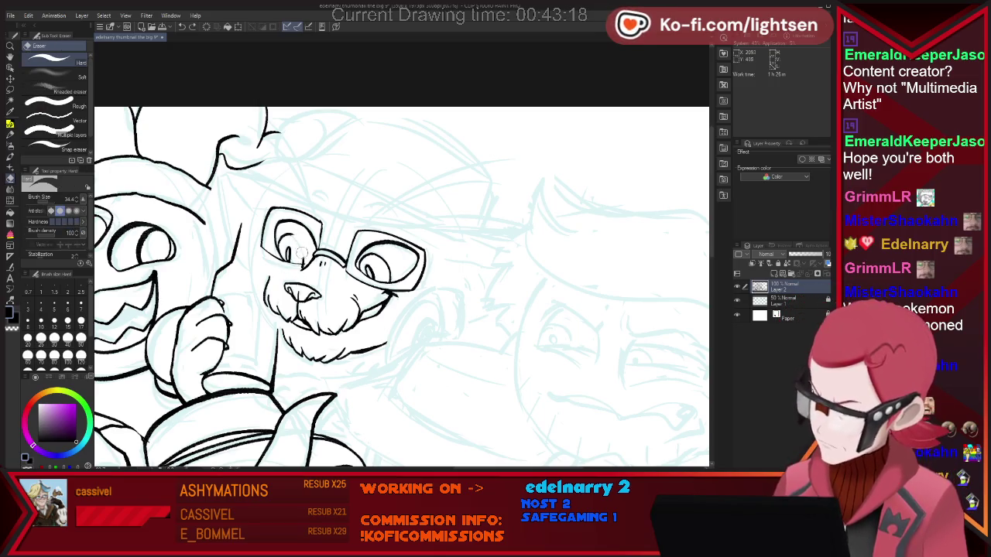
key(p)
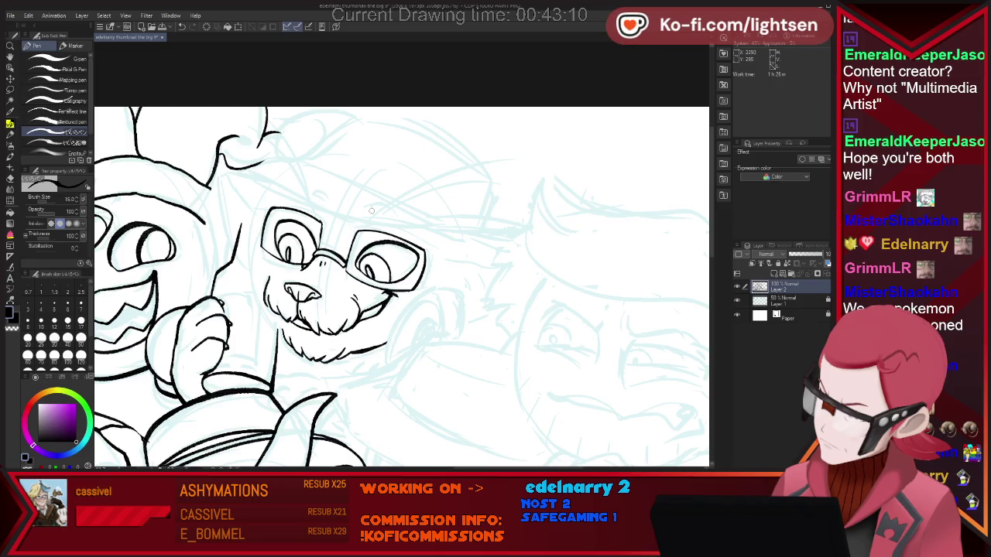
key(e)
key(p)
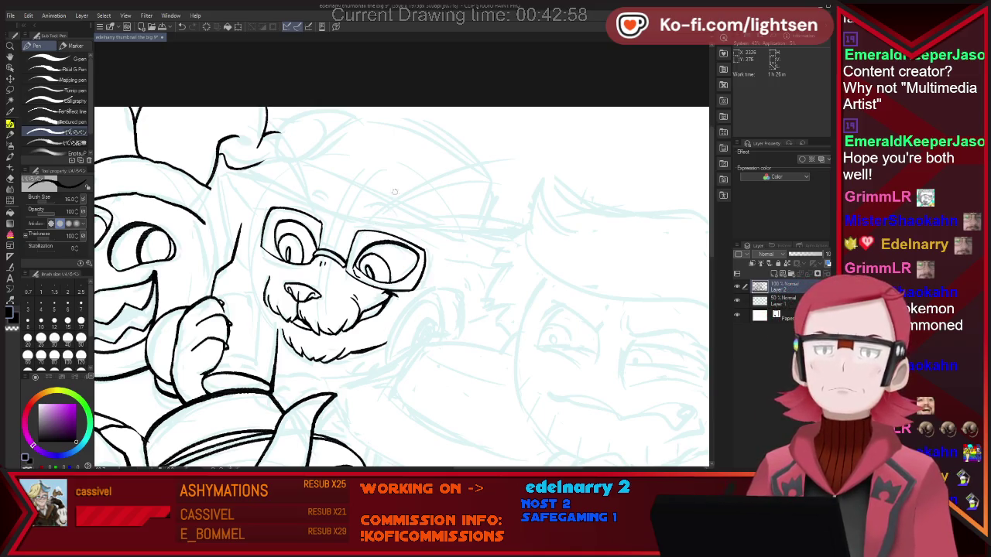
Step: Ink the arcs over the cat's right eye and a line rising up-right from it
drag(356, 236, 391, 224)
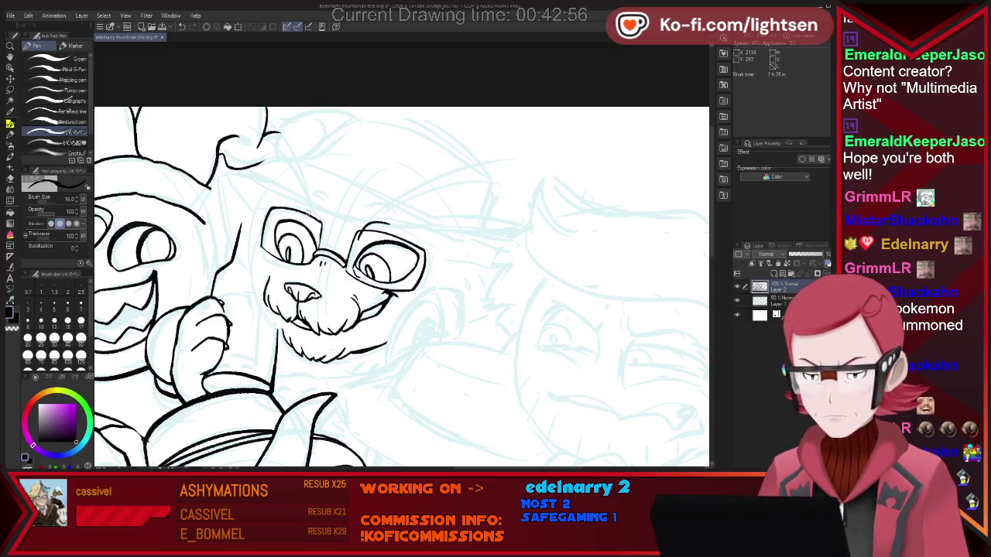
mouse_move(309, 206)
mouse_down()
mouse_move(324, 226)
mouse_move(457, 171)
mouse_up()
drag(377, 225, 457, 187)
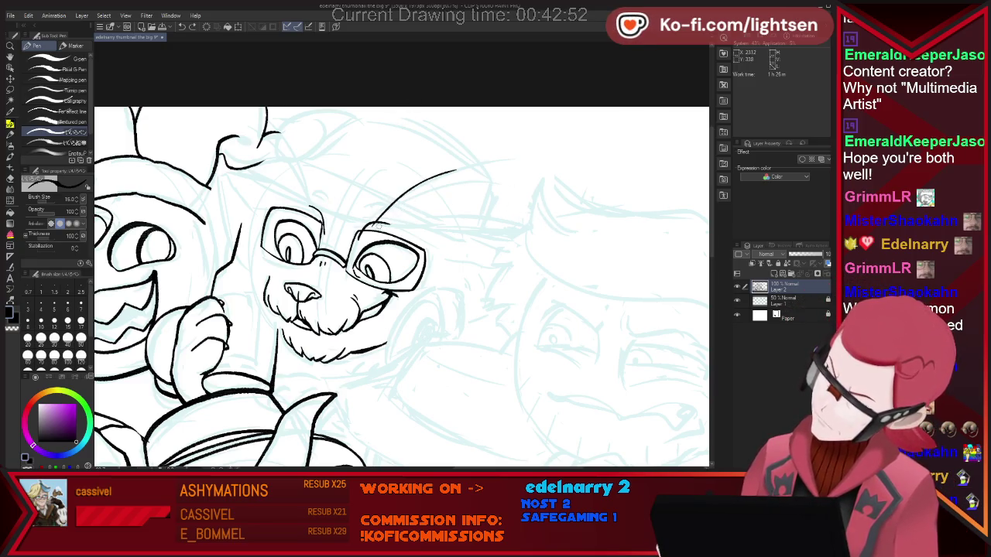
drag(378, 223, 517, 184)
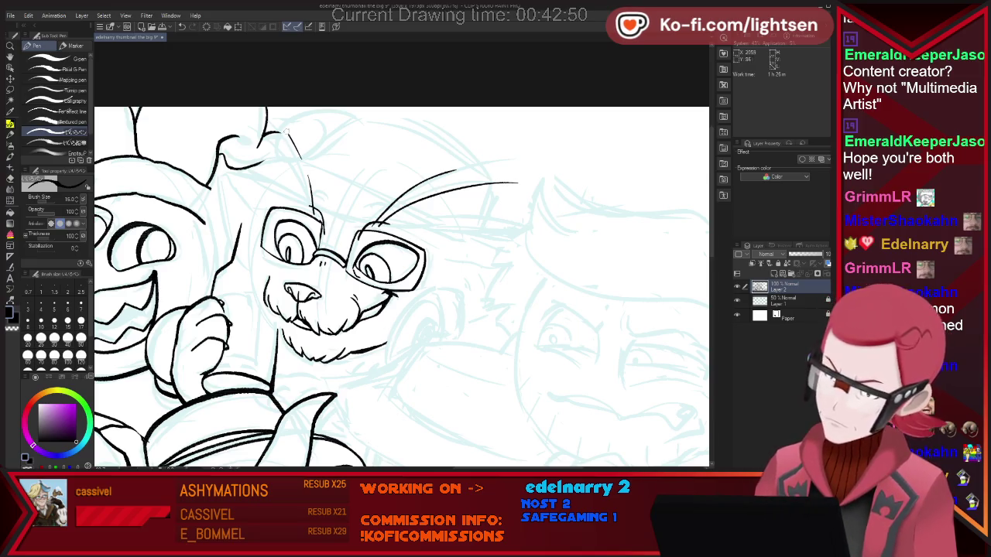
Step: Ink the curve above the cat's left eye, redraw it darker, and zoom to check the group
drag(277, 120, 314, 207)
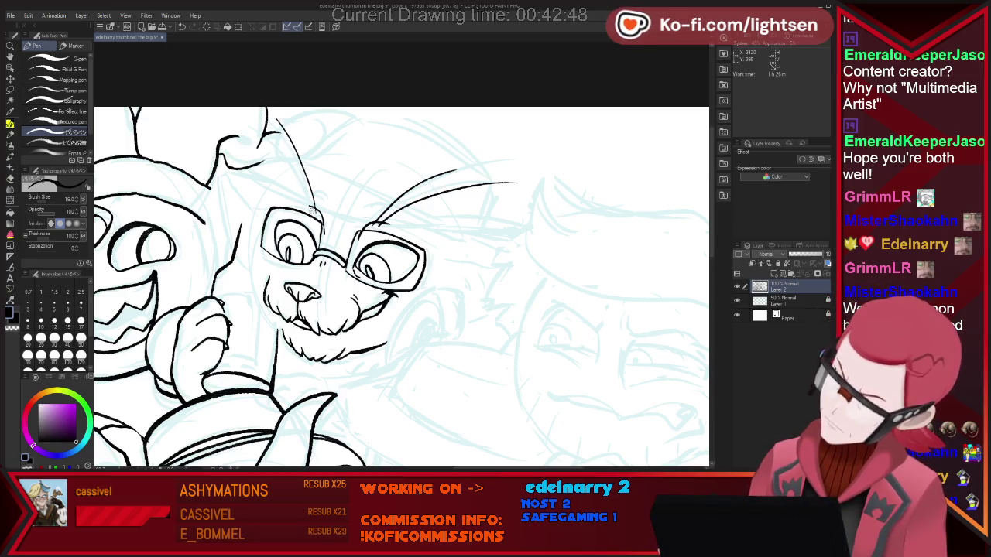
drag(278, 124, 314, 209)
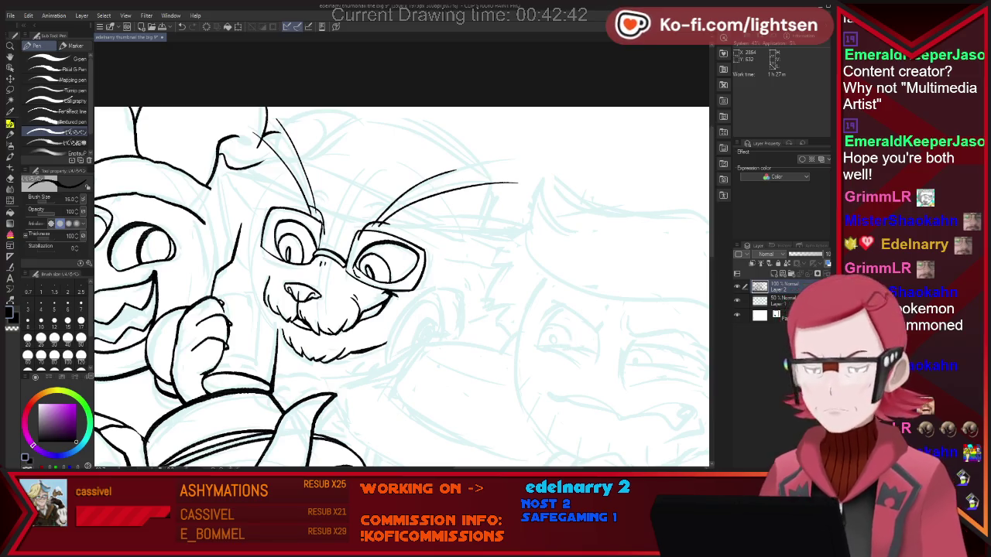
scroll(569, 346, down, 3)
scroll(569, 346, up, 1)
Step: Try short and long cheek curves beside the cat's muzzle, undoing both attempts
scroll(554, 365, up, 1)
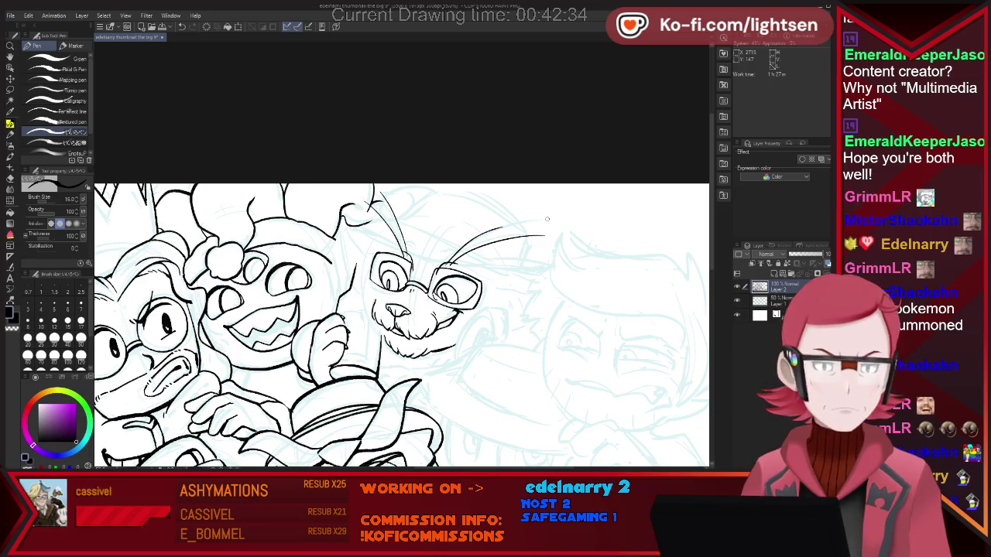
key(e)
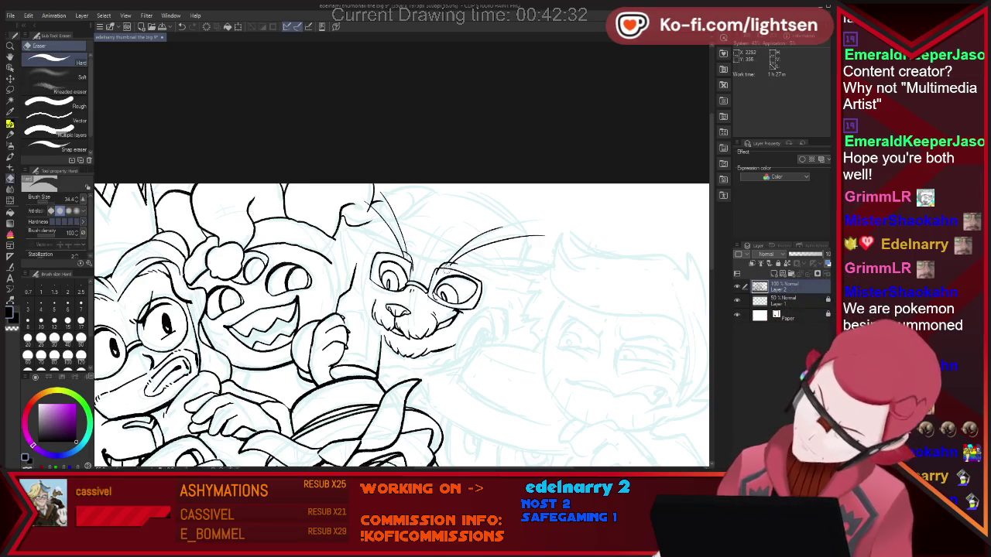
key(p)
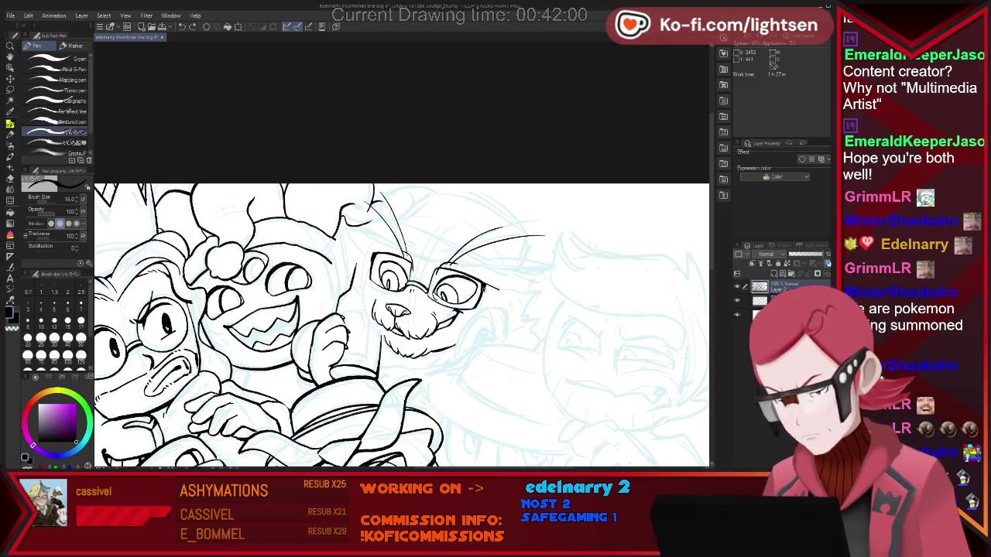
key(e)
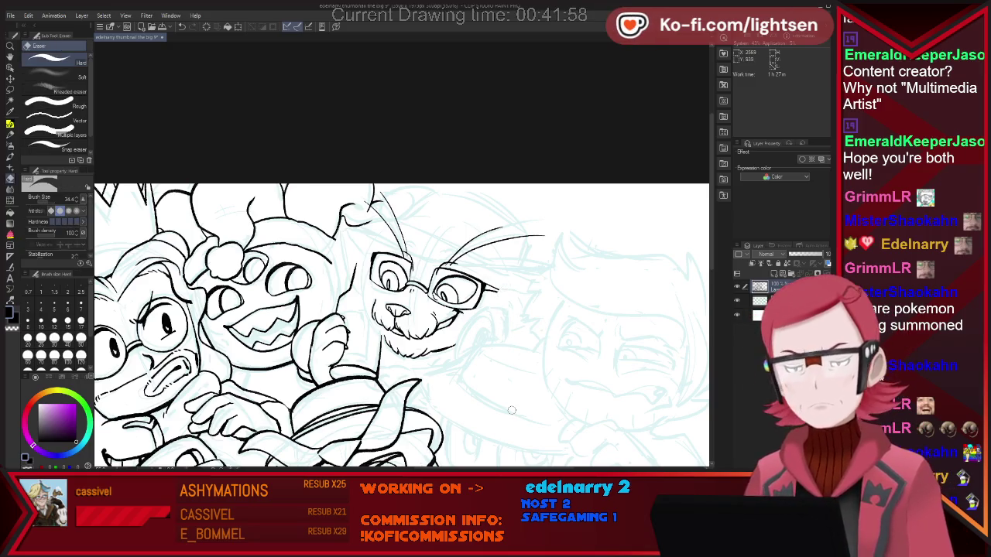
key(p)
drag(455, 360, 462, 328)
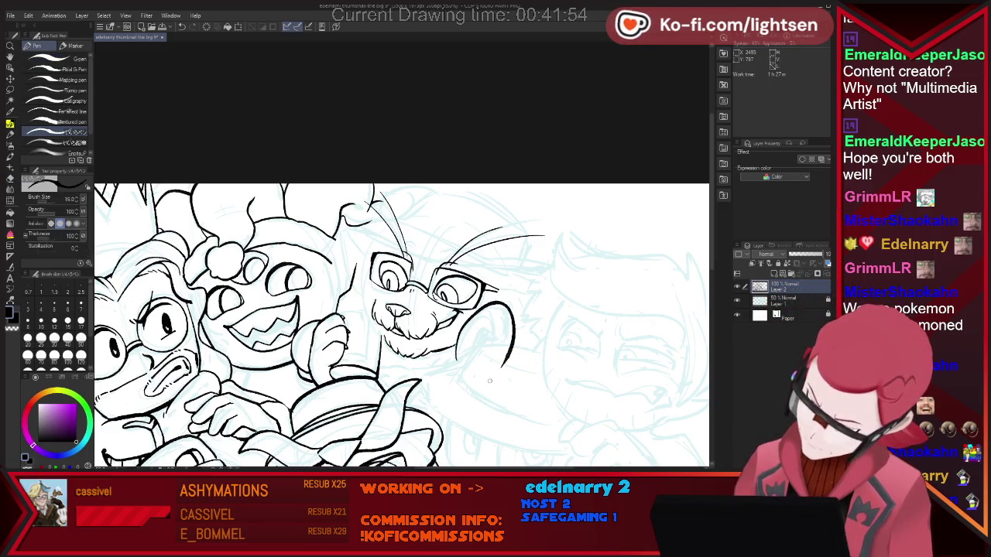
key(ctrl+z)
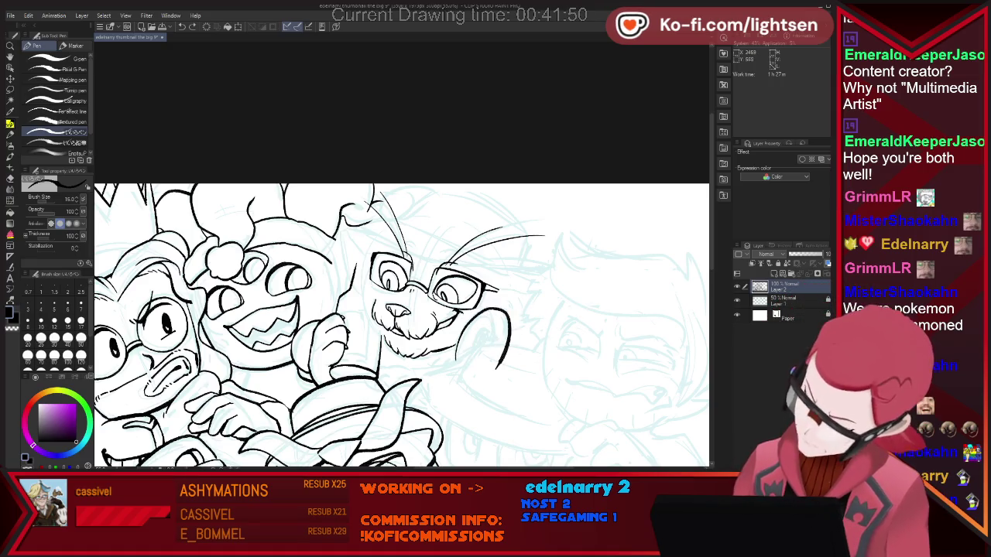
drag(465, 328, 461, 373)
key(ctrl+z)
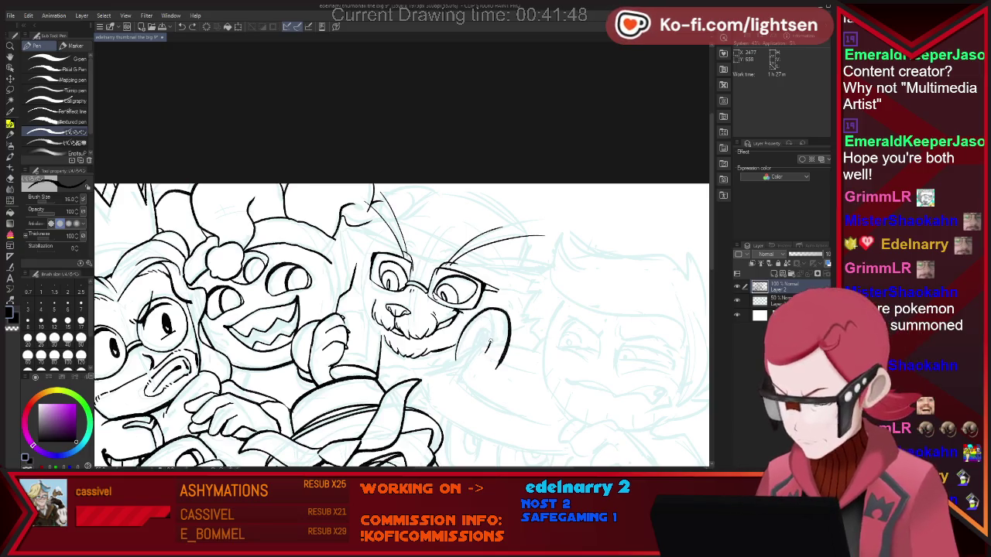
Step: Redraw the cat's cheek curve in a better shape and ink the top of its head
drag(493, 317, 461, 370)
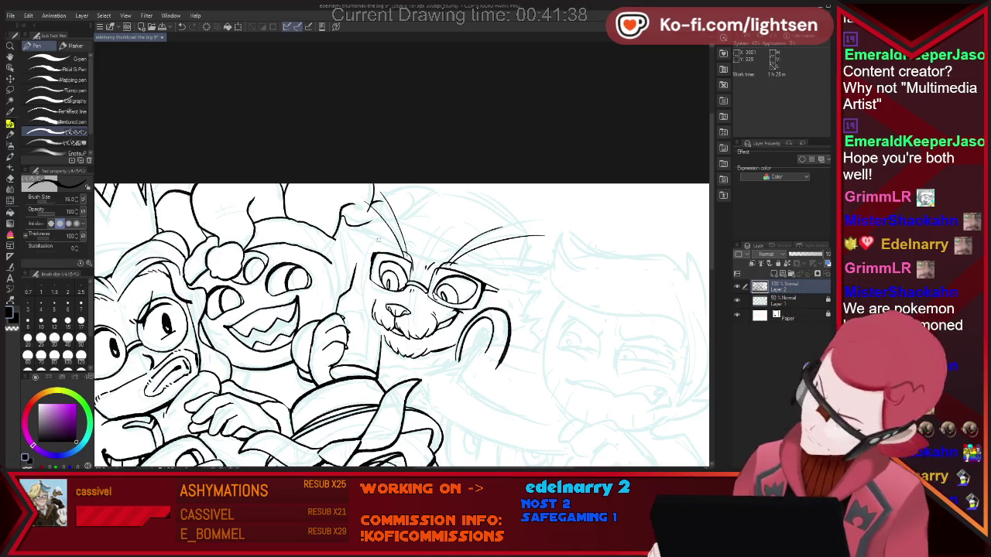
drag(346, 231, 384, 226)
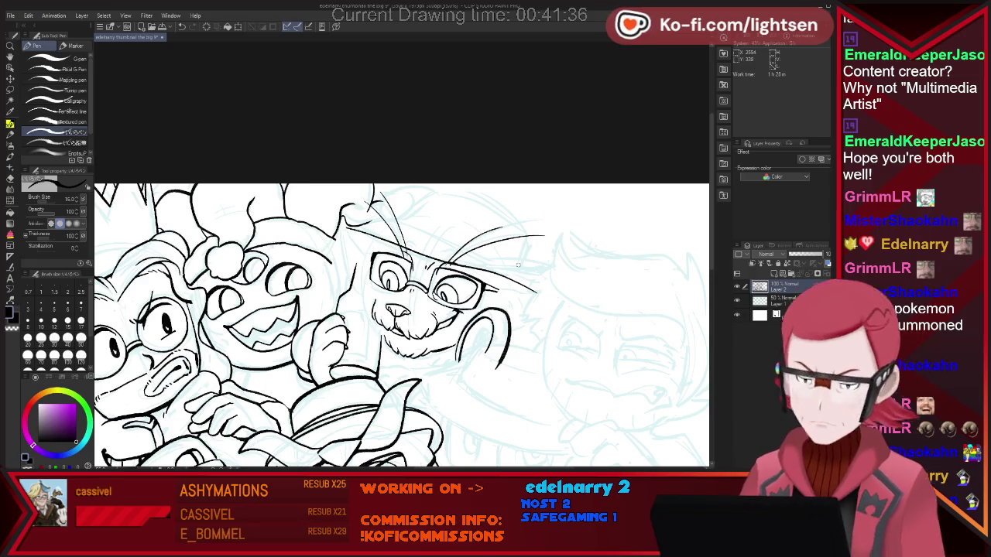
key(e)
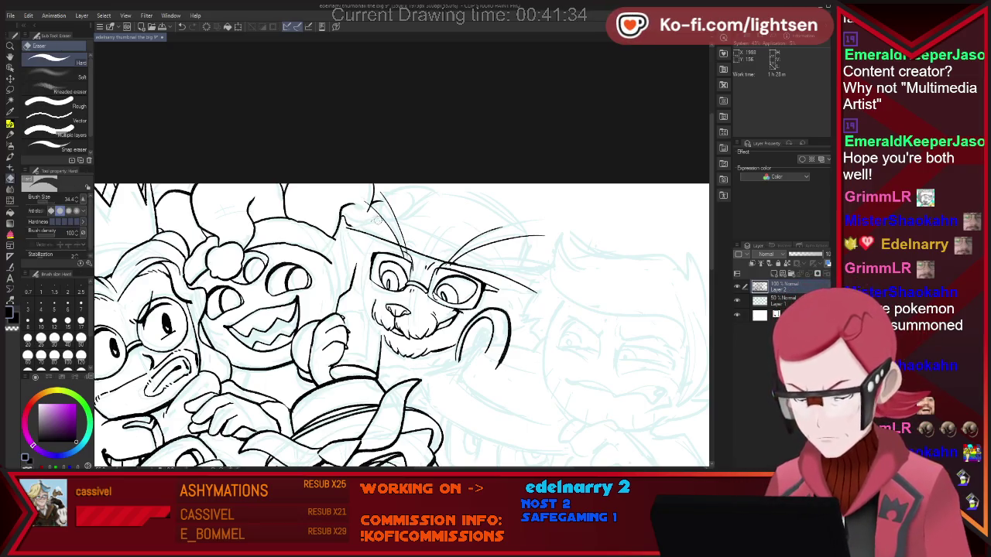
key(p)
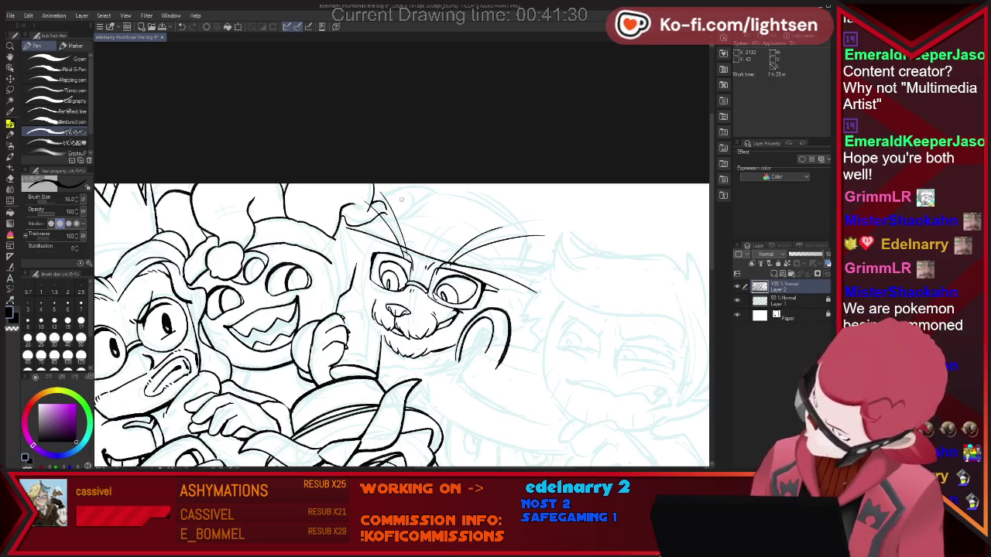
key(e)
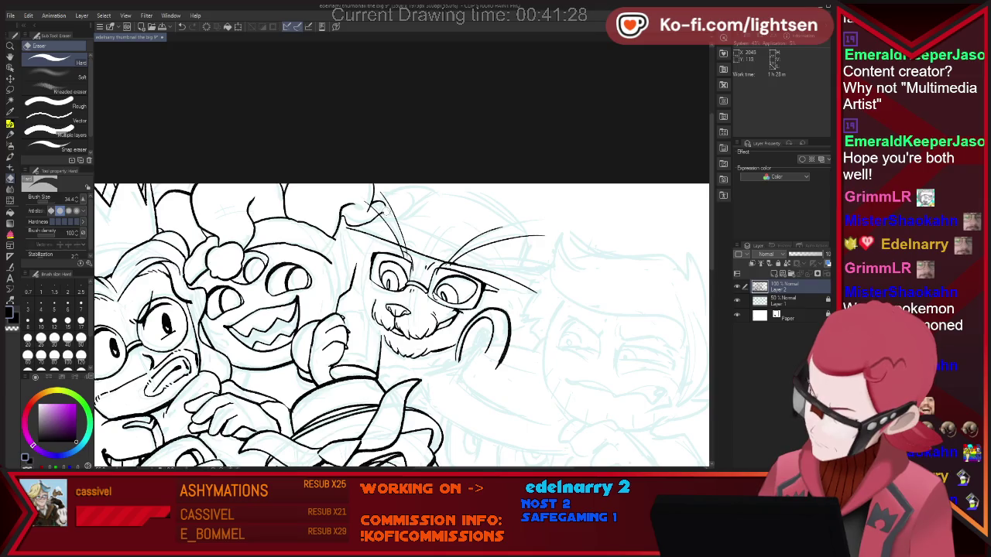
key(p)
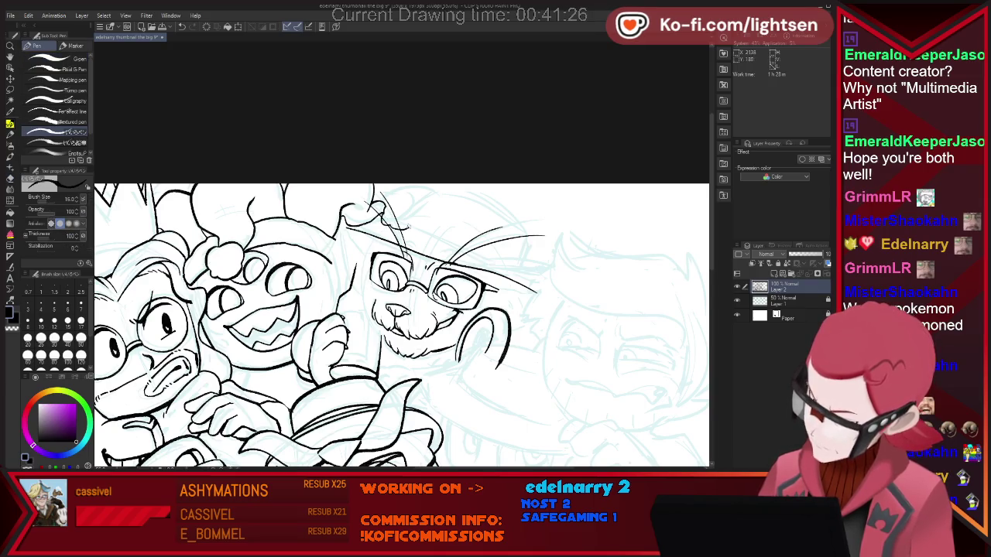
Step: Ink the cat's ear tip and the arc of the cap over its head
mouse_move(407, 227)
mouse_down()
mouse_move(424, 209)
mouse_move(386, 208)
mouse_up()
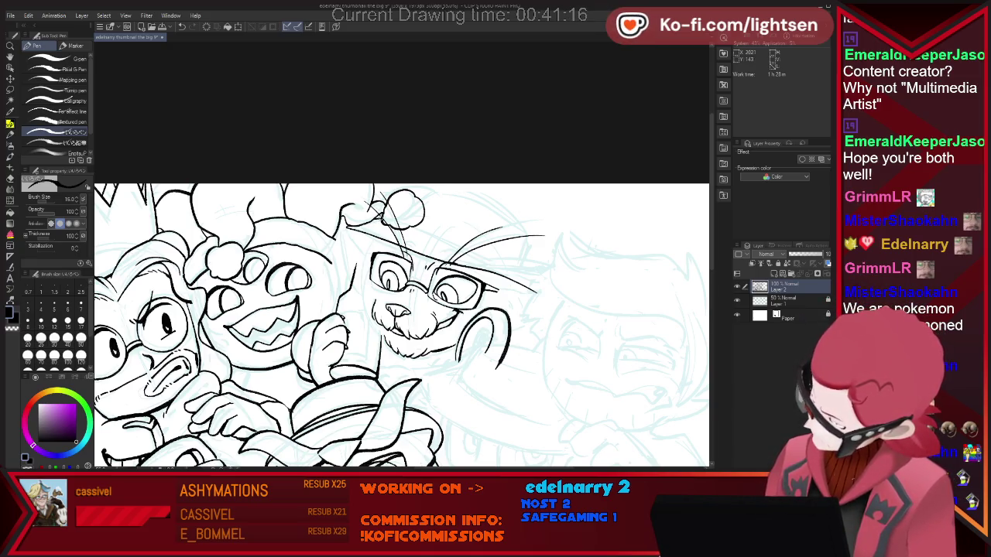
mouse_move(424, 197)
mouse_down()
mouse_move(476, 200)
mouse_move(536, 292)
mouse_move(510, 282)
mouse_move(534, 290)
mouse_up()
key(e)
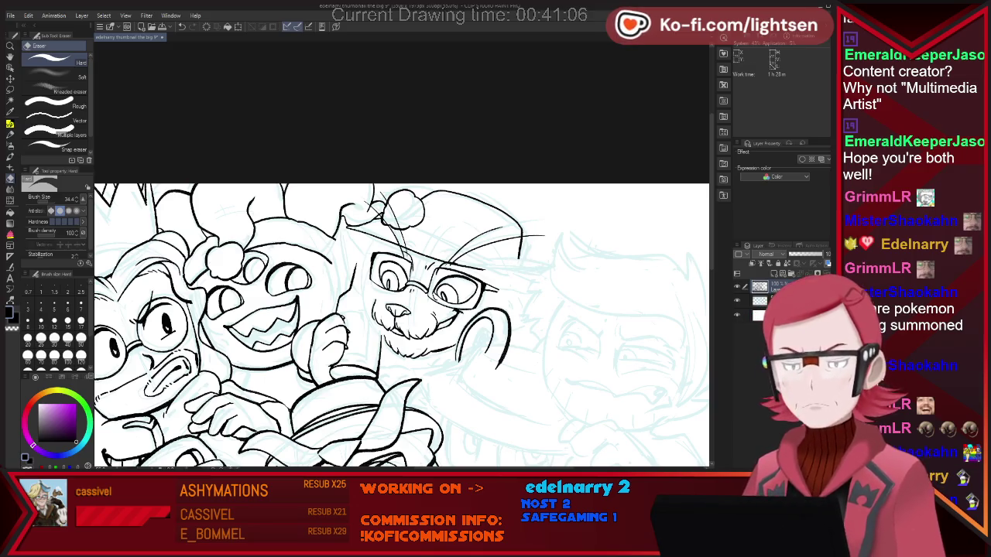
Step: Ink the cat's outer eye corner and extend the cap brim right, undoing the over-long stroke
key(p)
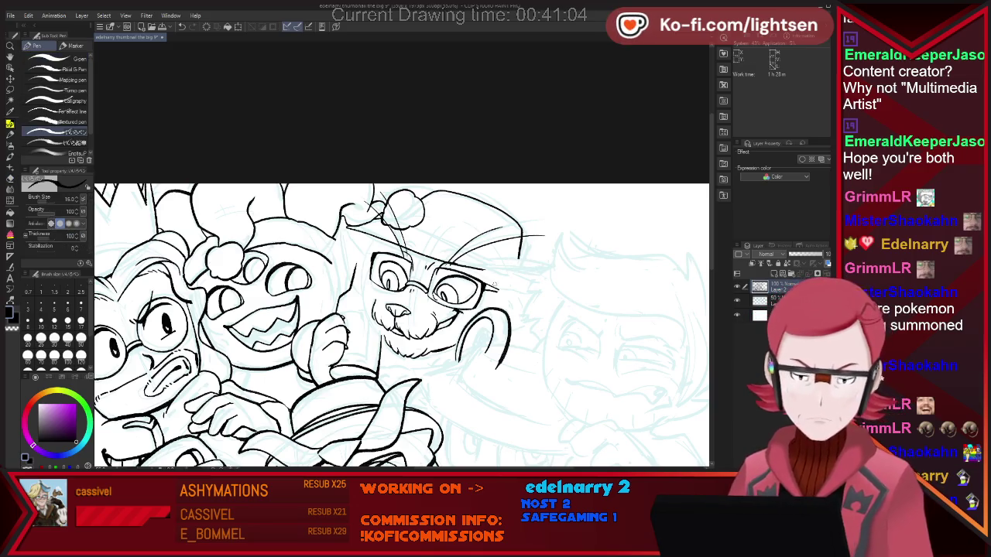
drag(486, 286, 497, 291)
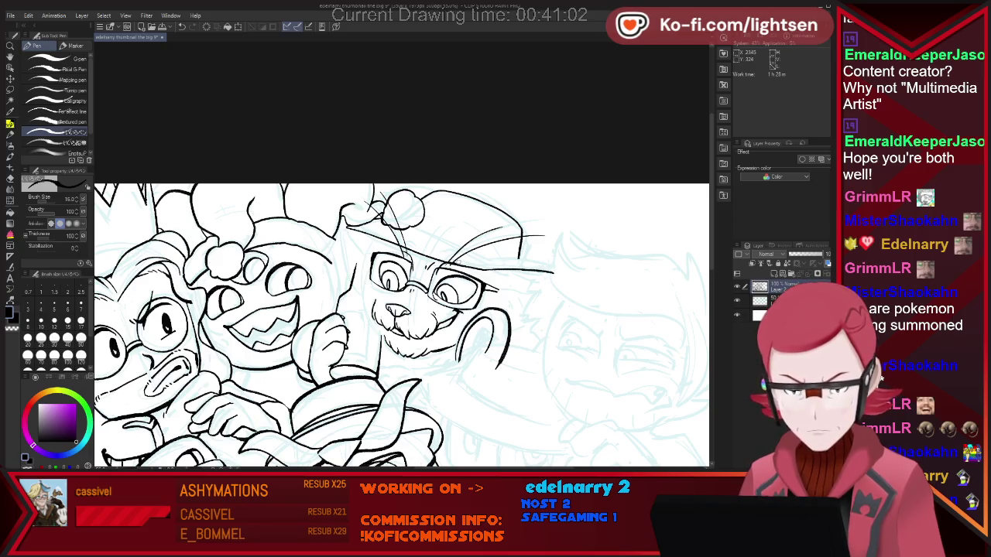
drag(480, 258, 556, 273)
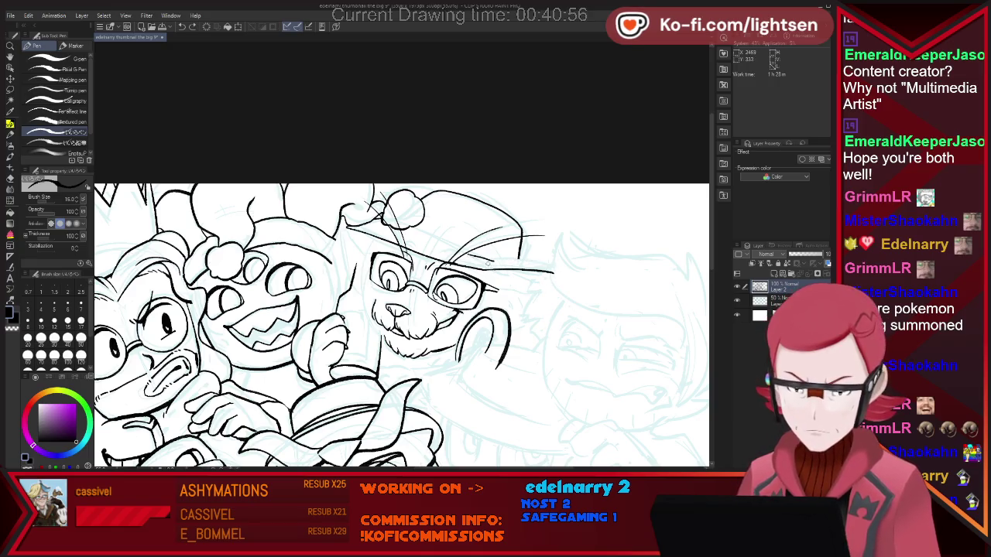
drag(514, 260, 565, 271)
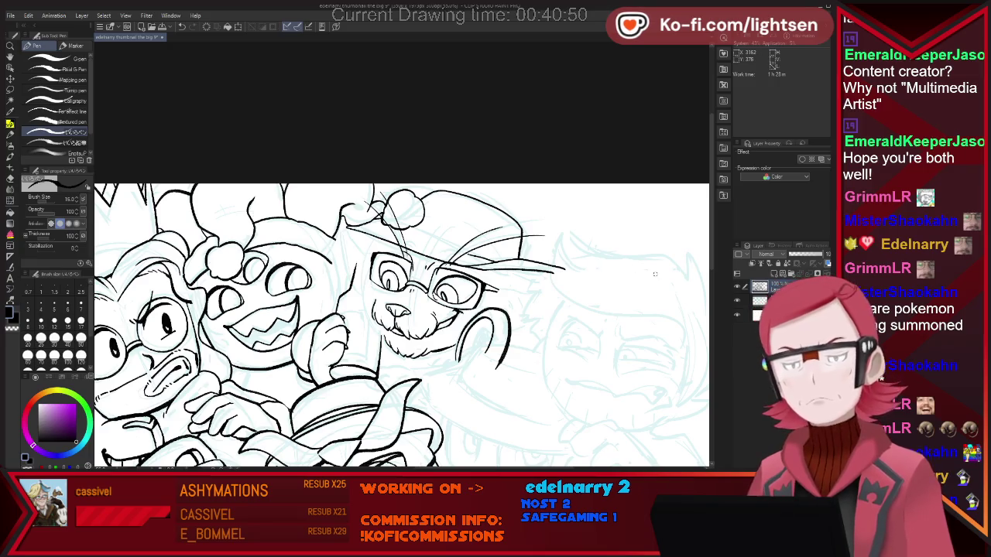
key(ctrl+z)
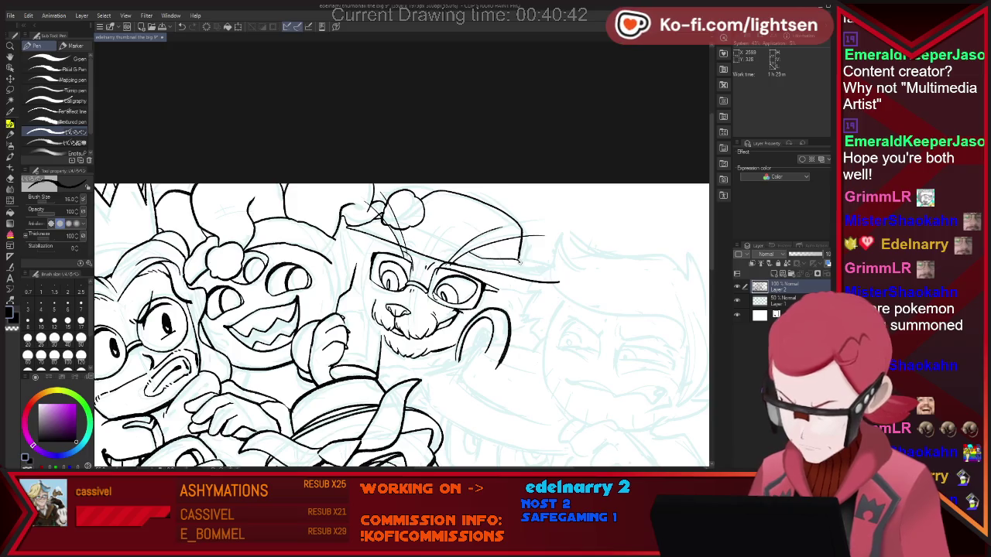
Step: Retry shorter cap brims, undoing each, then add a line along the brim and zoom out
key(e)
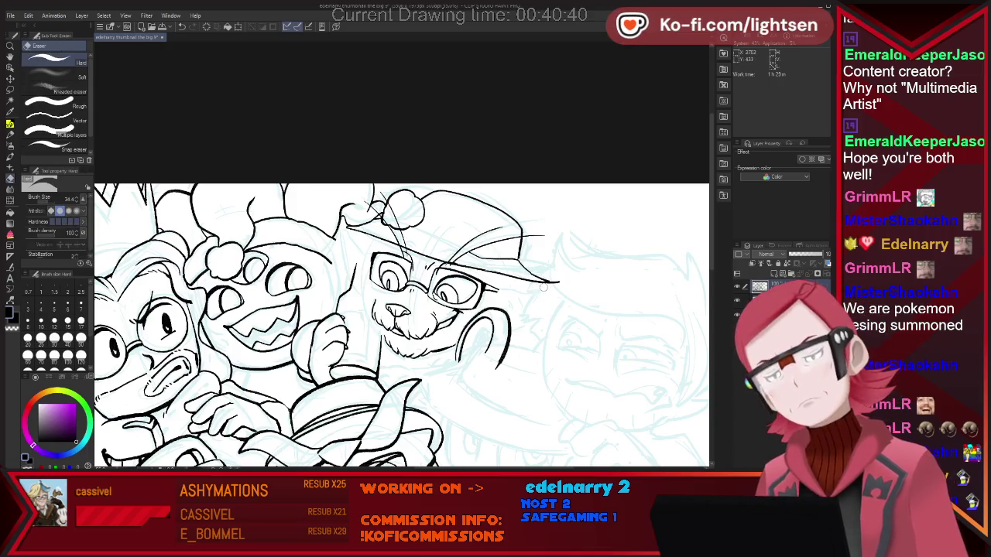
key(p)
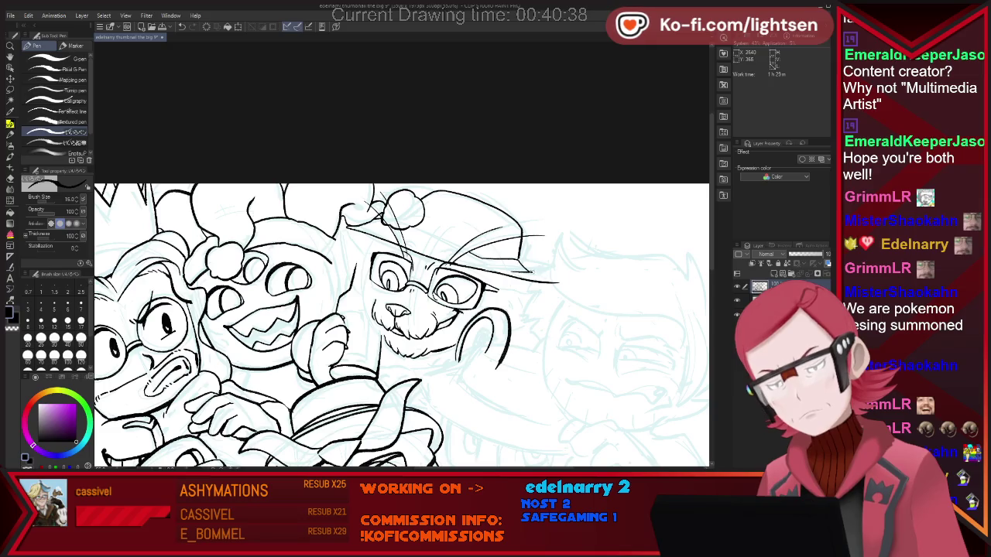
drag(540, 271, 584, 287)
key(ctrl+z)
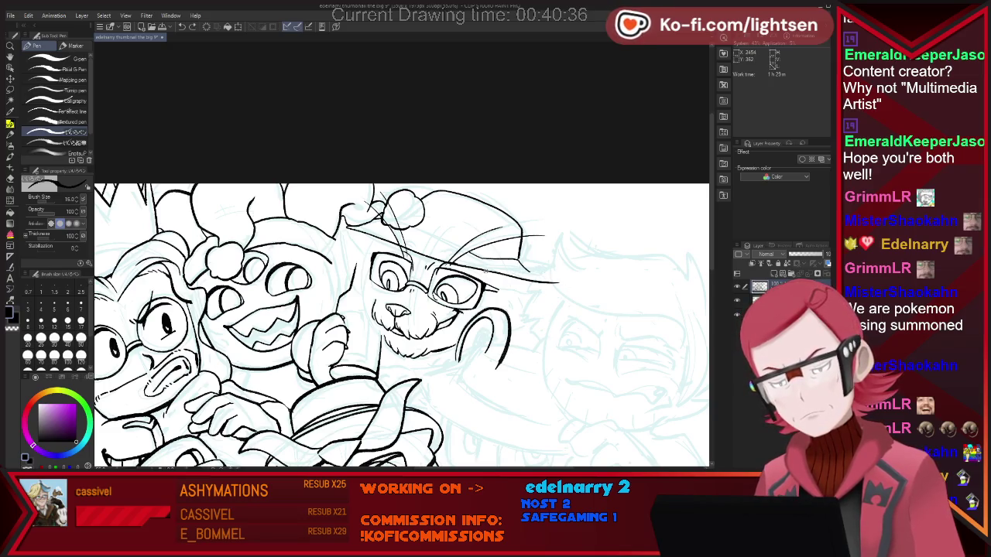
drag(507, 273, 567, 283)
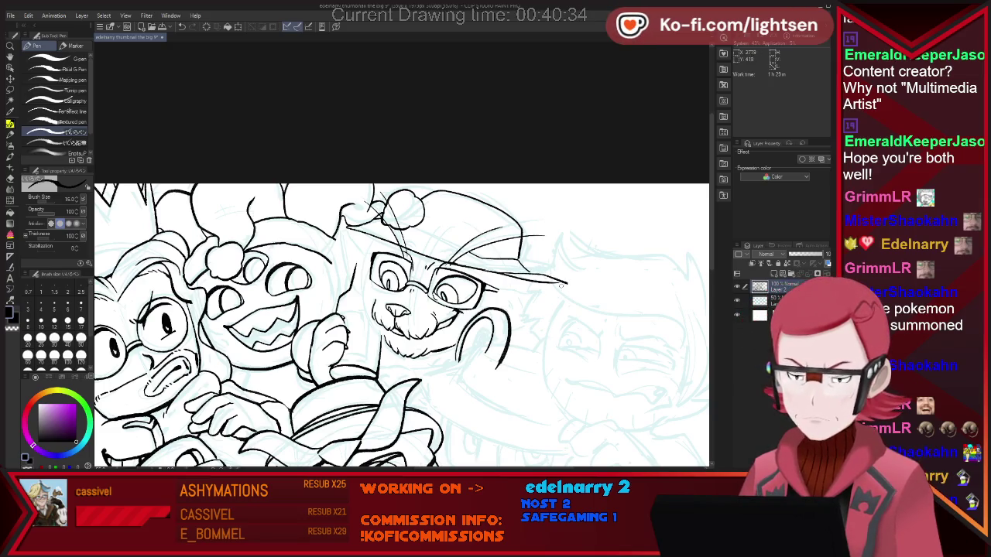
key(ctrl+z)
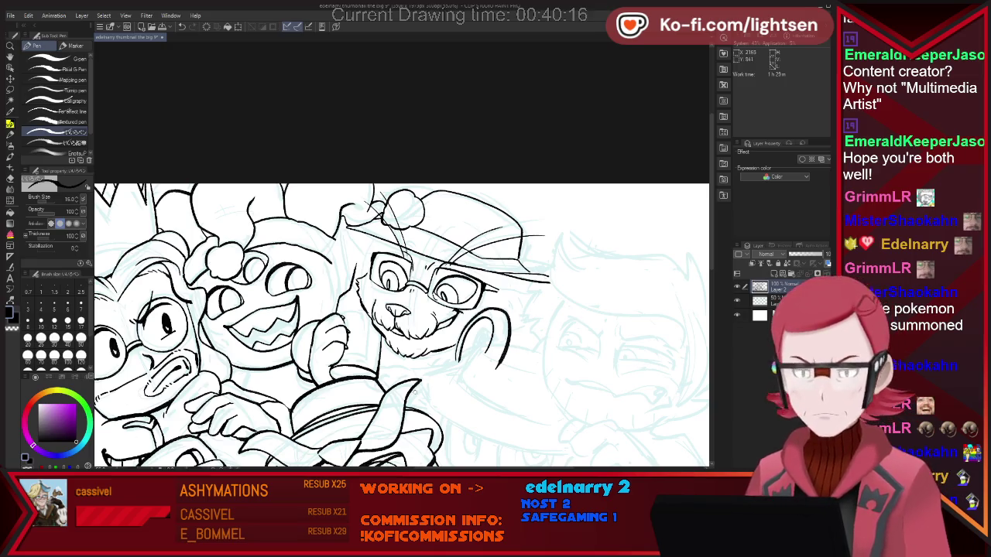
key(e)
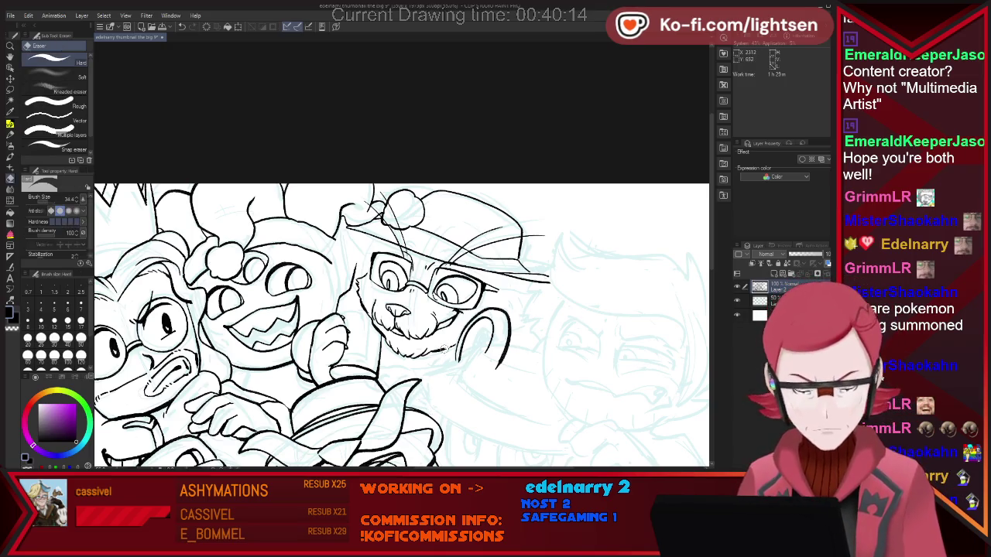
key(p)
drag(457, 258, 519, 259)
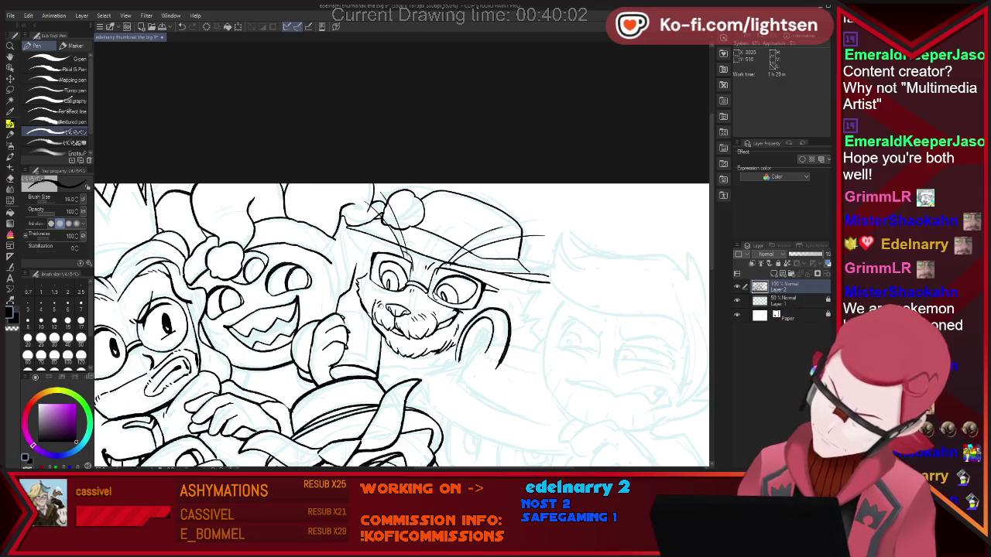
scroll(585, 265, down, 2)
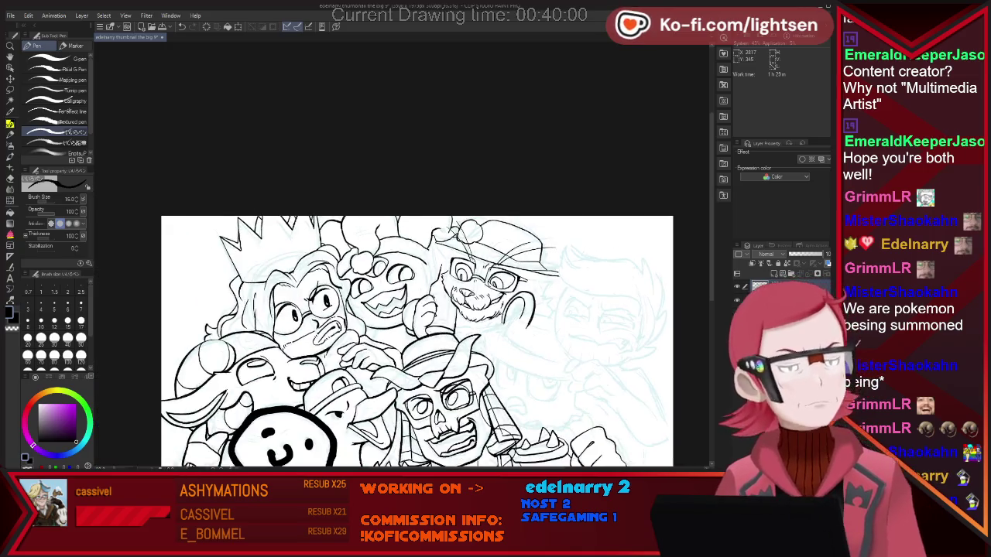
Step: Switch back and forth between Eraser and Pen while touching up the cat's cap lineart
scroll(509, 253, up, 2)
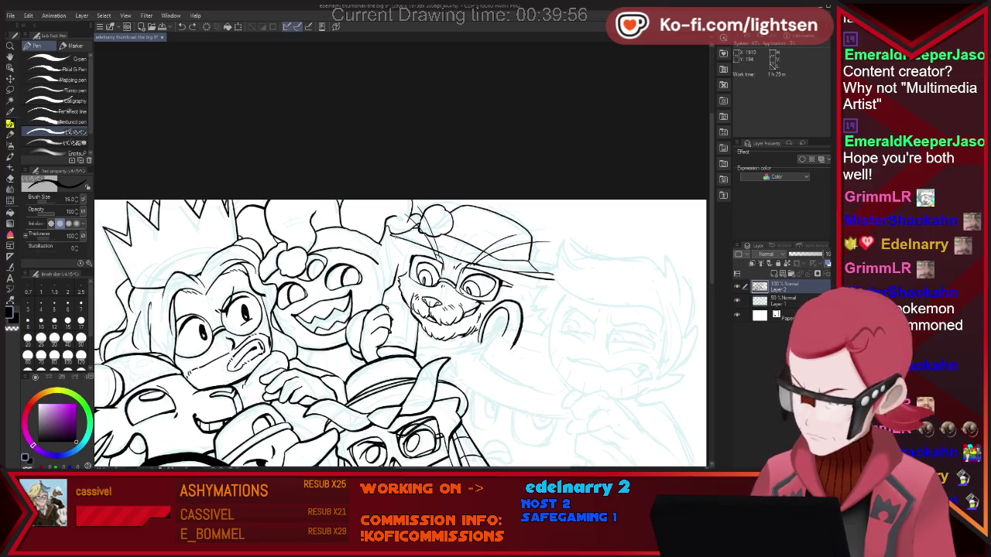
key(e)
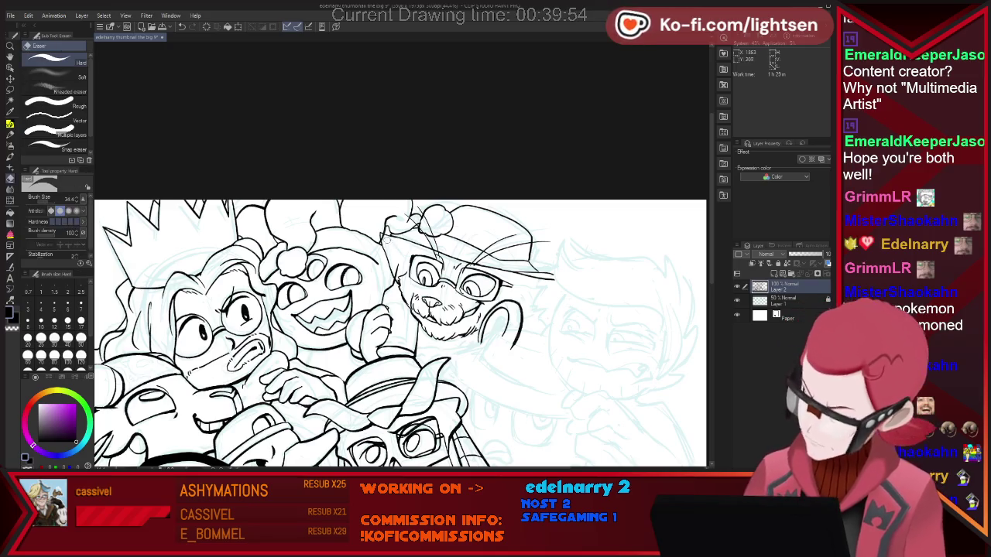
key(p)
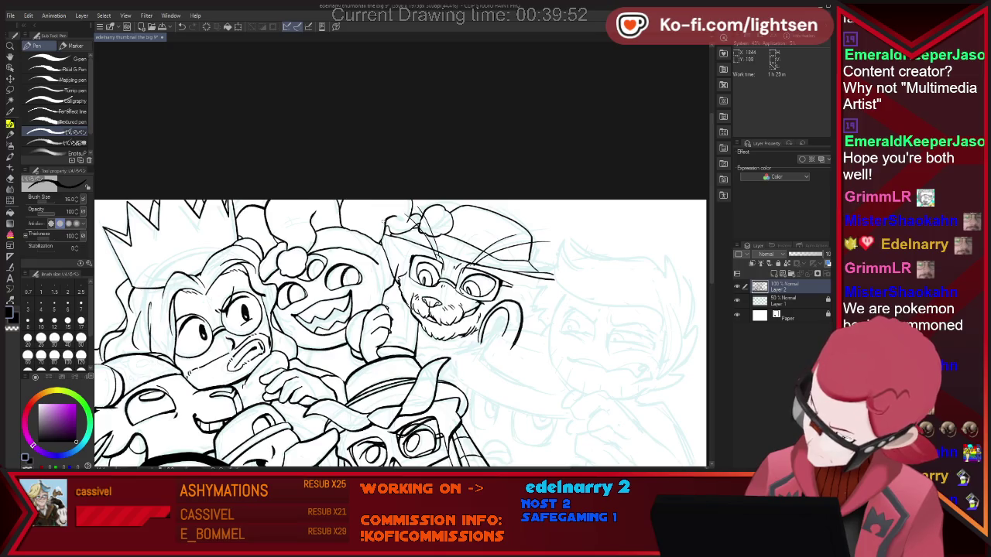
key(e)
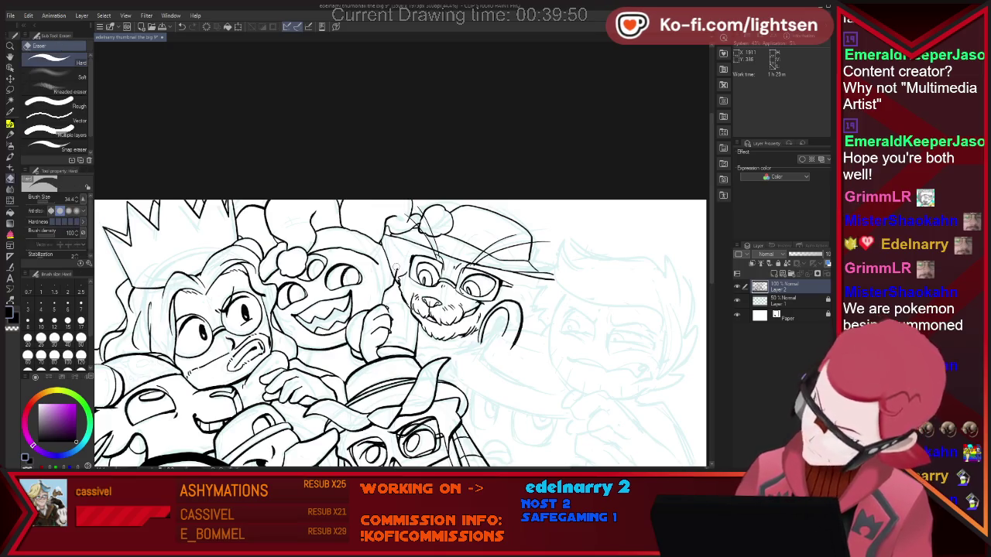
key(p)
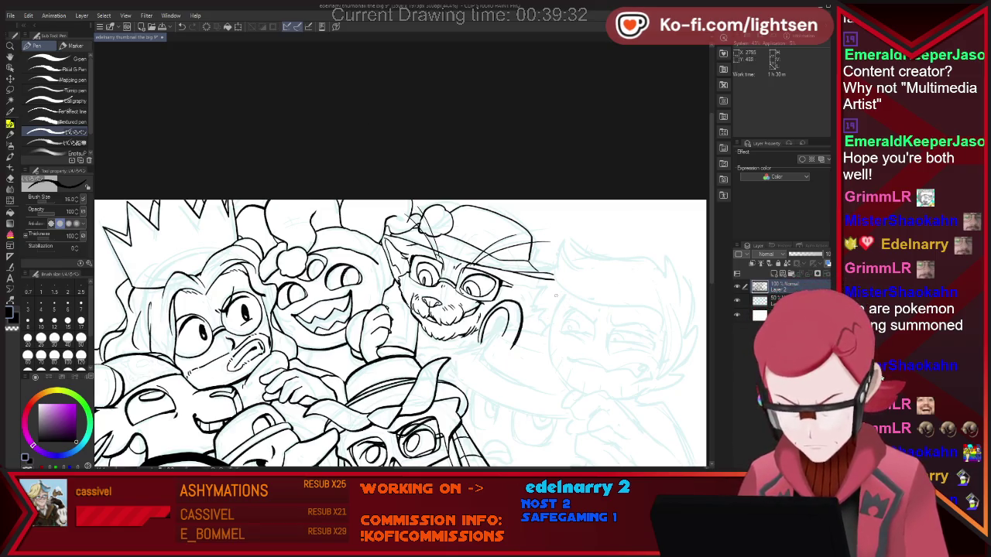
key(e)
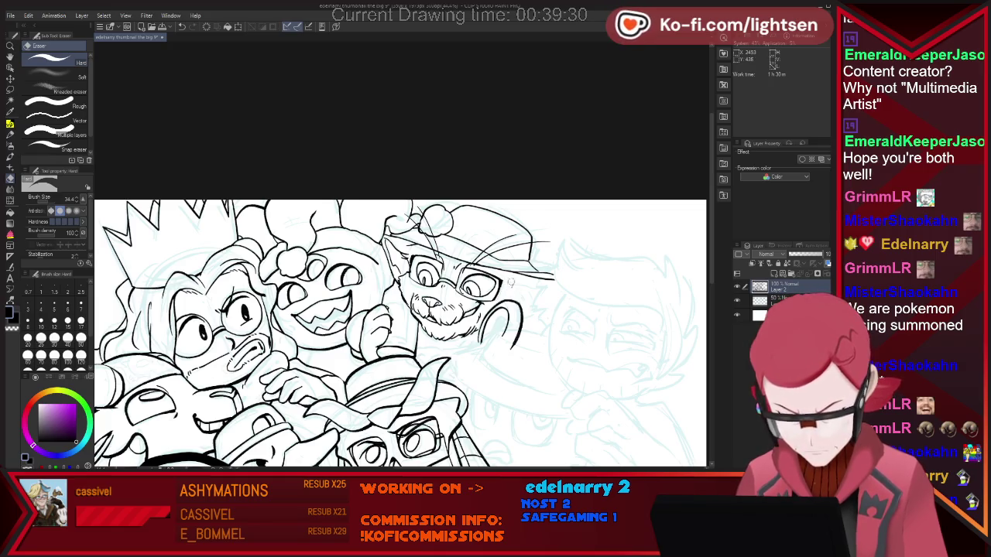
key(p)
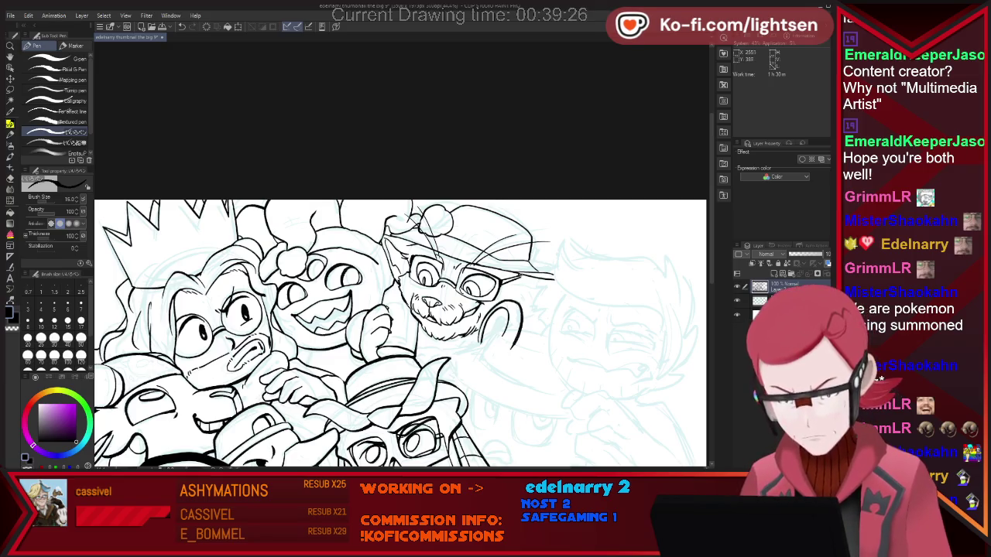
key(e)
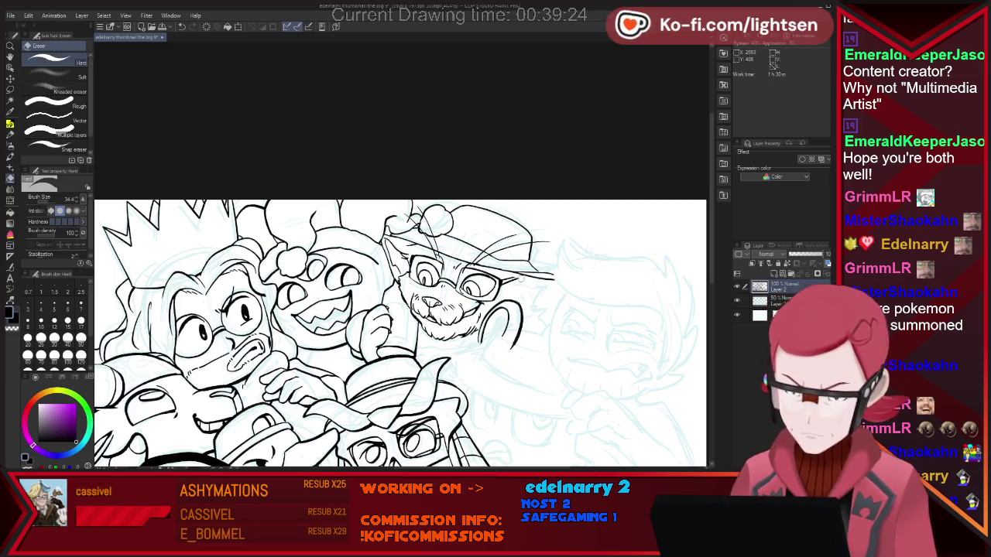
key(p)
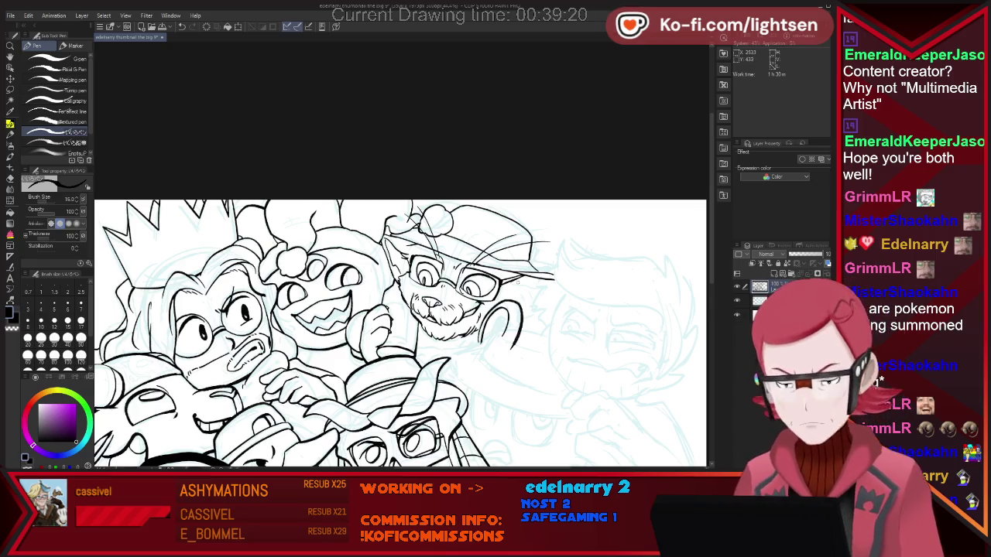
key(e)
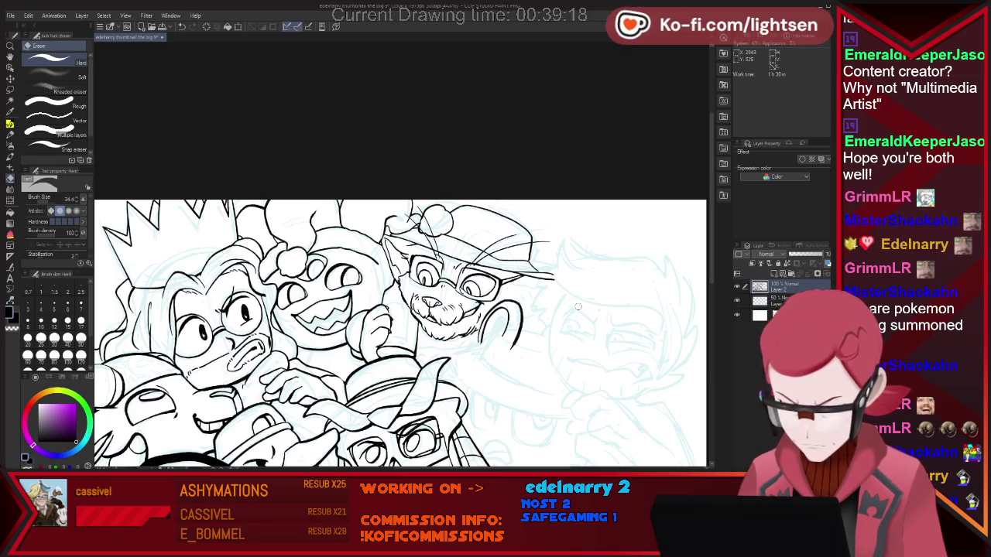
key(p)
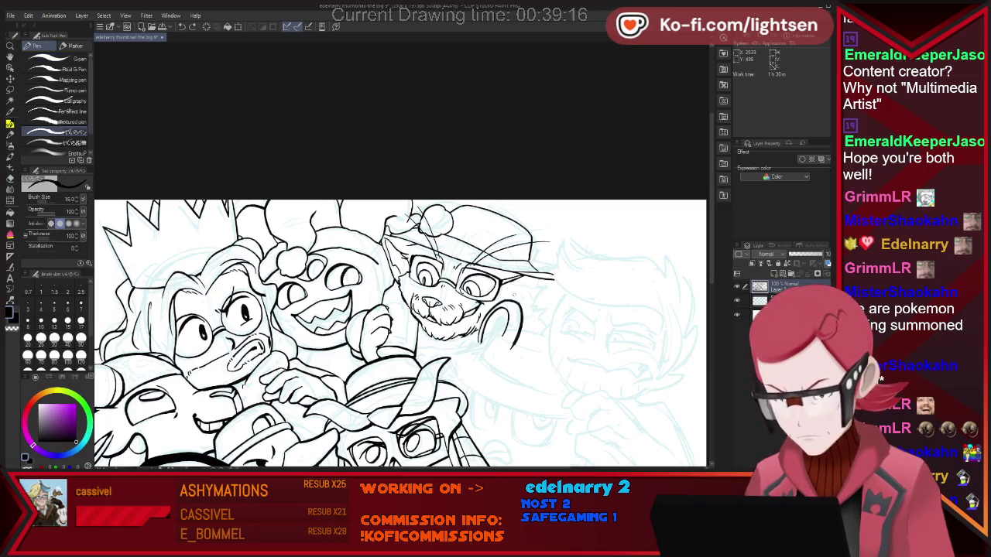
Step: Extend the hat brim past the cat's cheek, then darken and lengthen the brim stroke
mouse_move(547, 283)
mouse_down()
mouse_move(565, 292)
mouse_move(536, 300)
mouse_up()
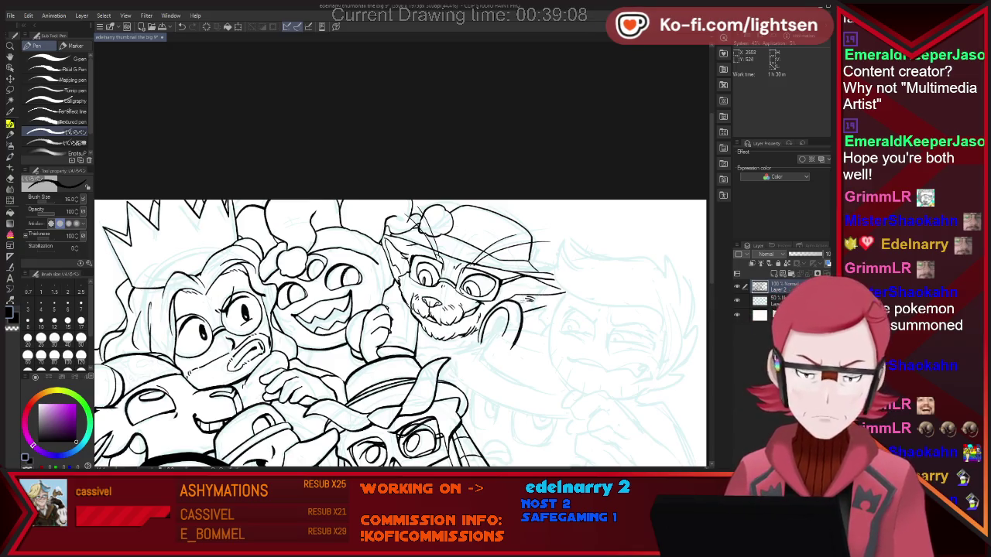
drag(528, 296, 569, 291)
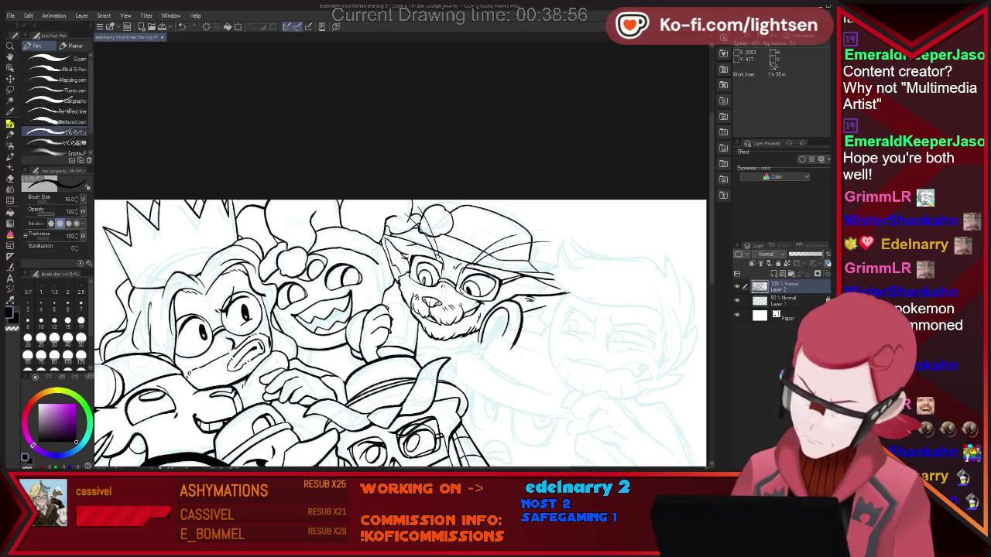
key(e)
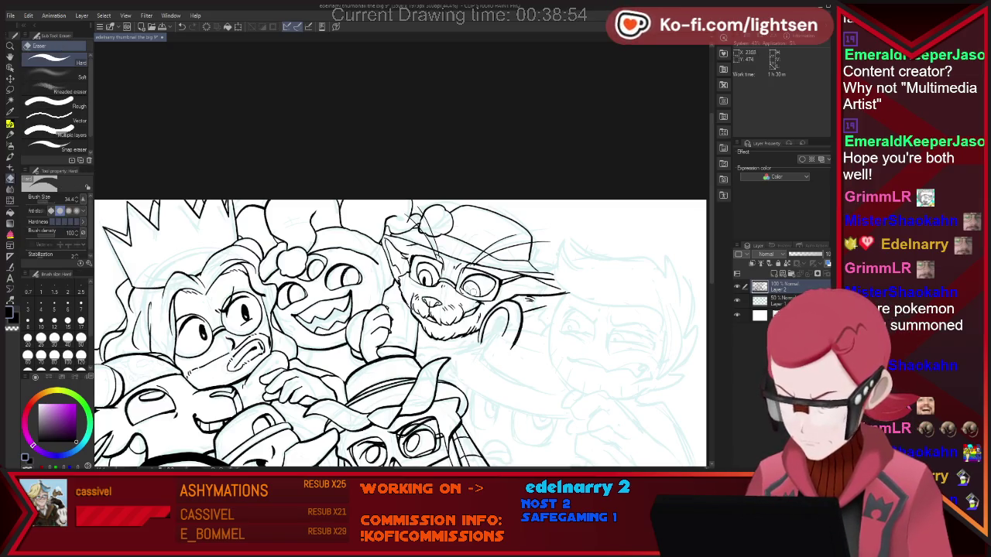
key(p)
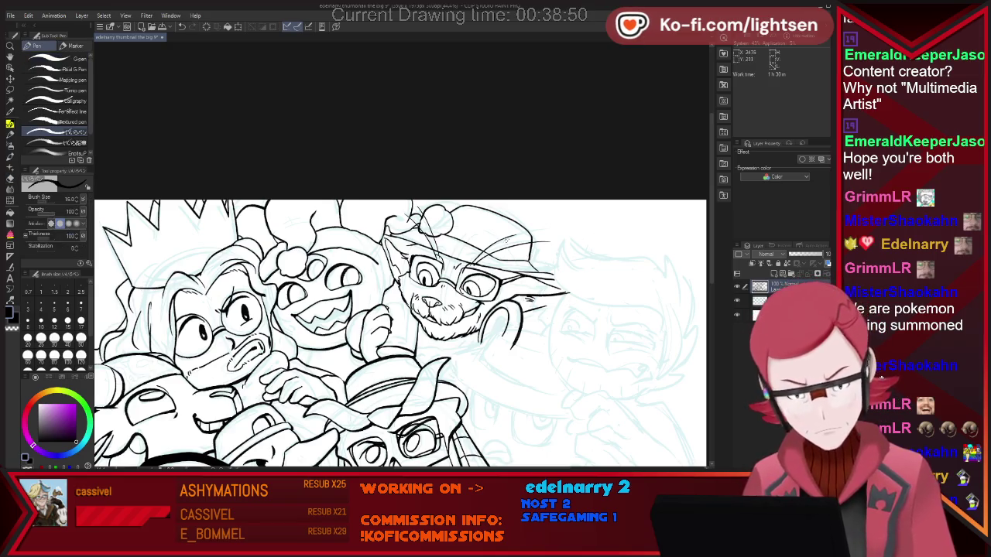
key(e)
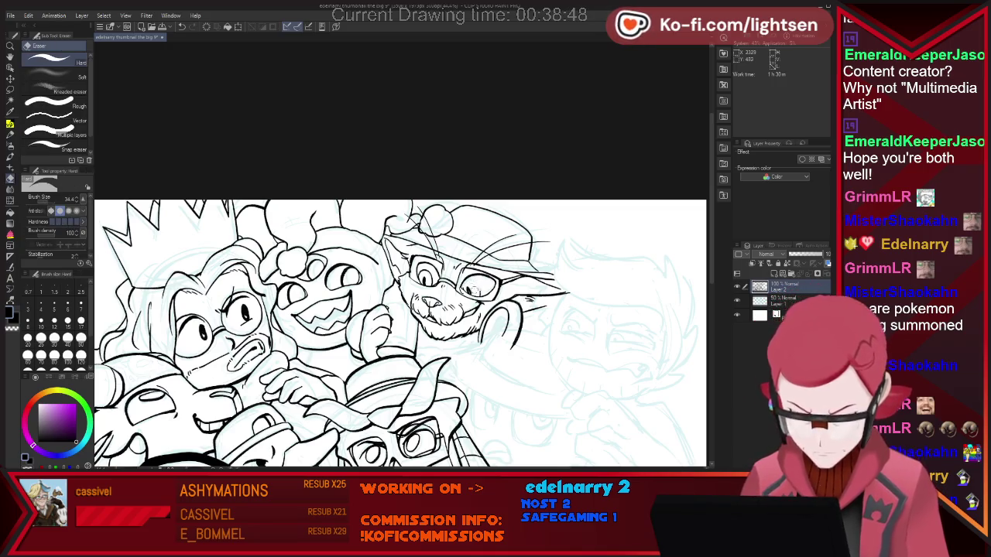
key(p)
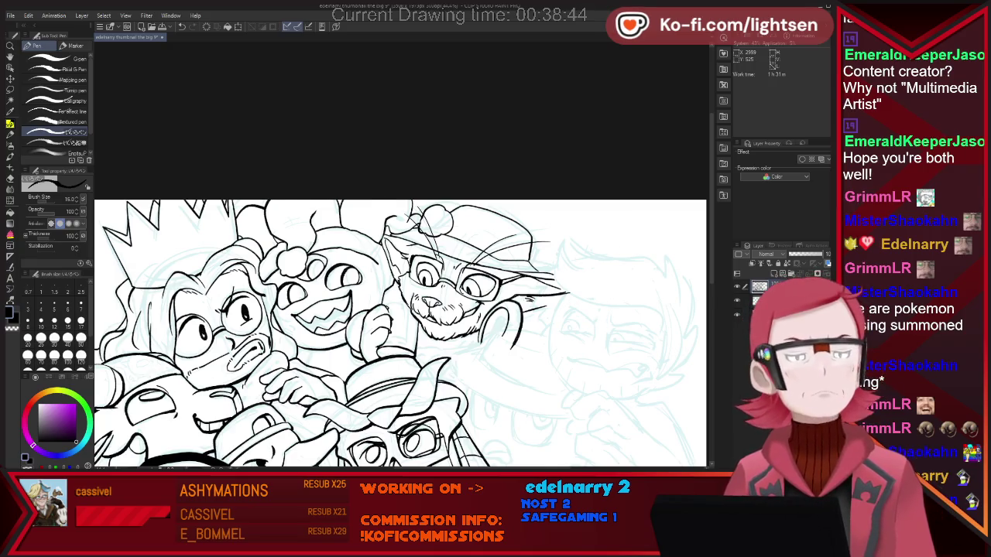
scroll(464, 349, down, 3)
scroll(465, 349, up, 1)
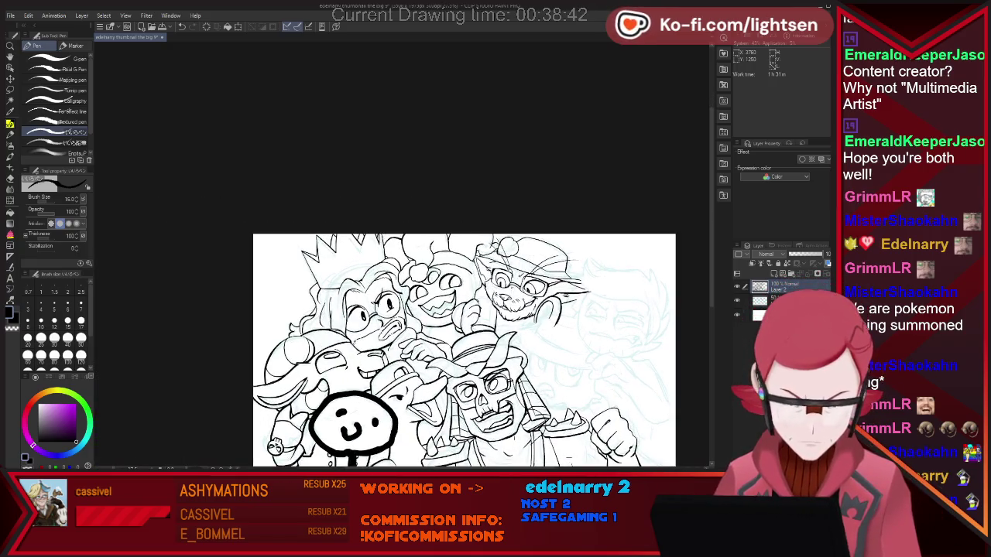
scroll(671, 335, up, 1)
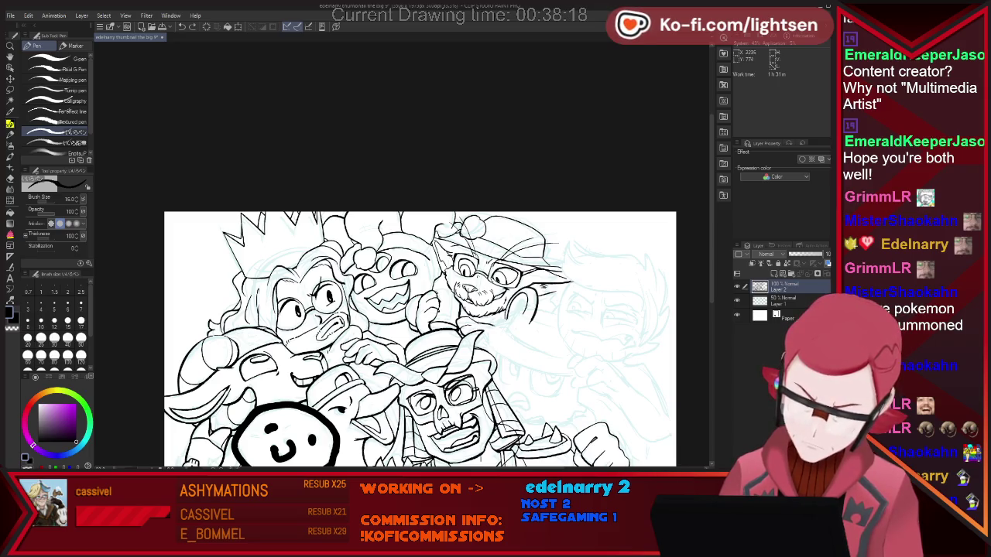
key(e)
key(p)
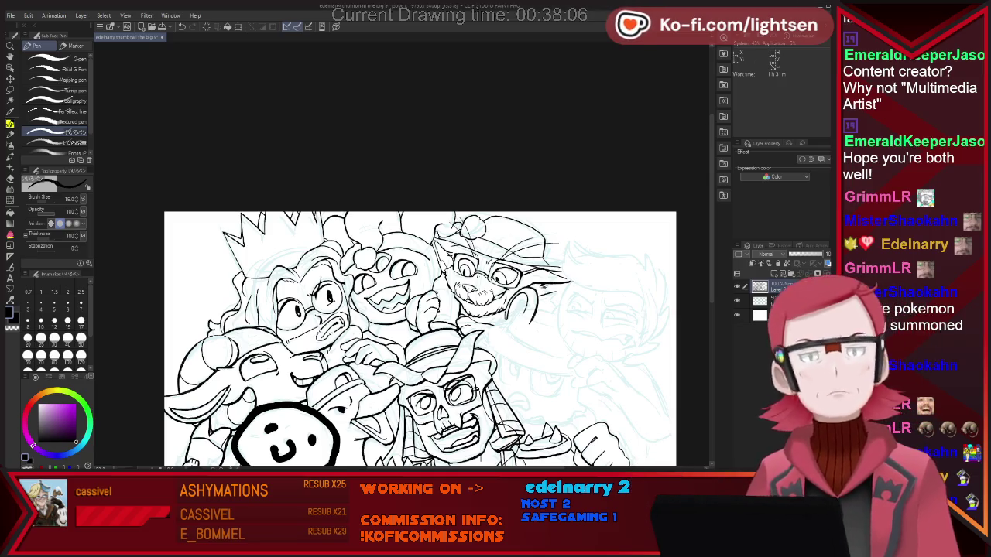
scroll(419, 309, down, 2)
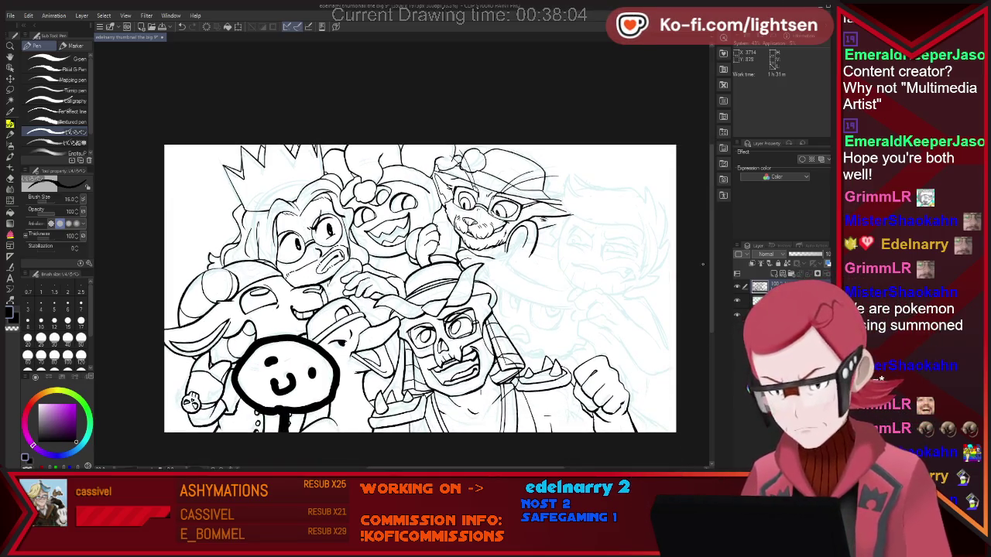
scroll(689, 279, up, 2)
key(e)
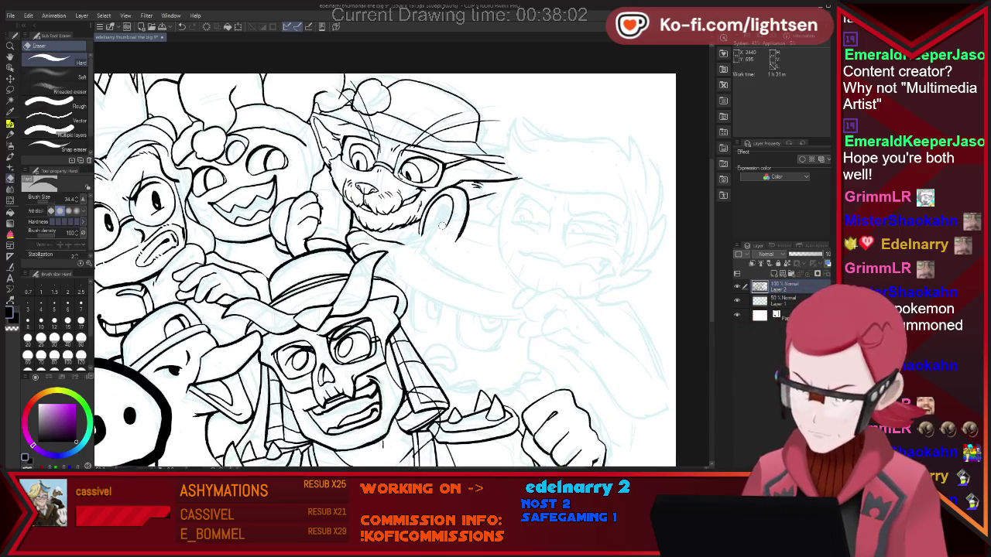
Step: Erase part of the curve beside the cat, then ink a lens shape and a long downward curve
drag(462, 220, 512, 241)
key(p)
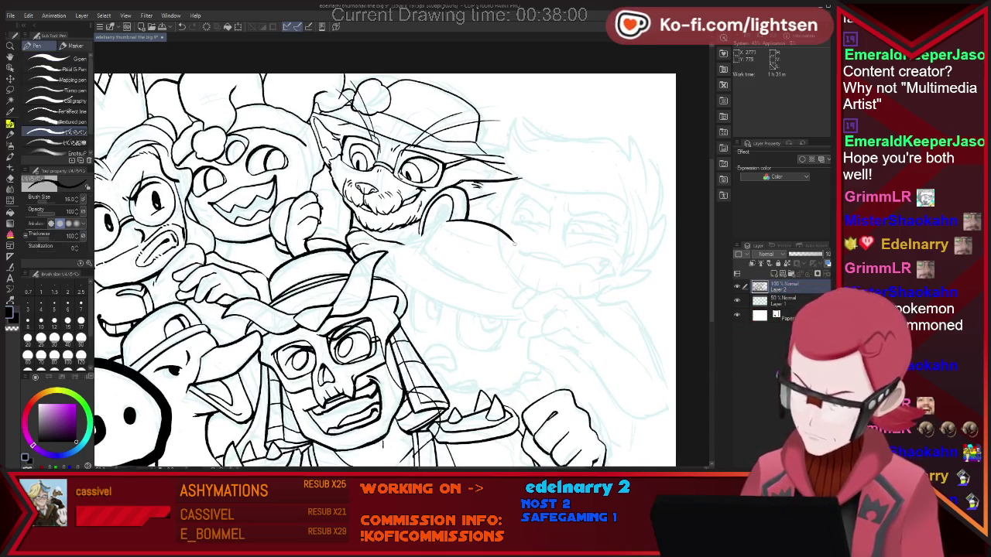
drag(440, 226, 526, 250)
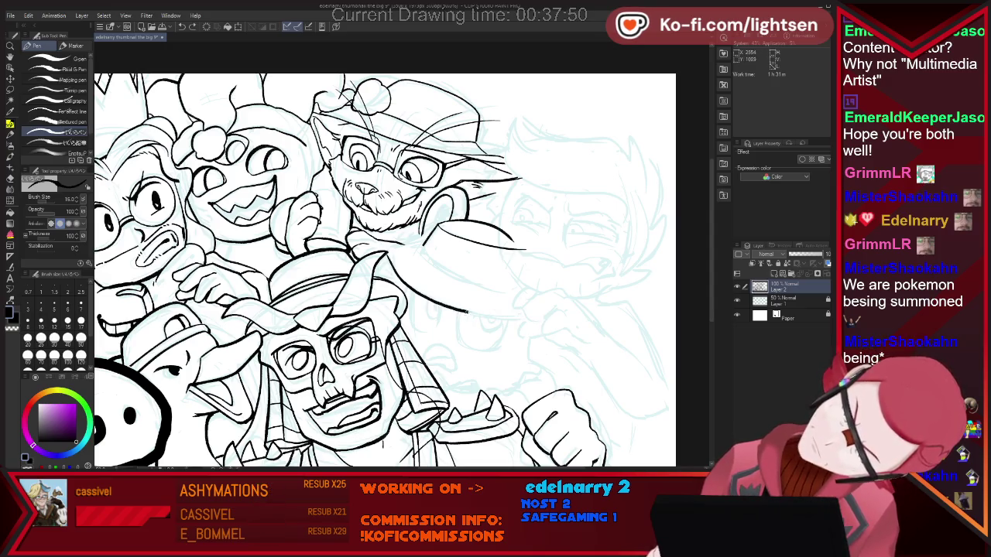
mouse_move(391, 263)
mouse_down()
mouse_move(572, 318)
mouse_move(511, 316)
mouse_move(564, 317)
mouse_up()
key(e)
key(p)
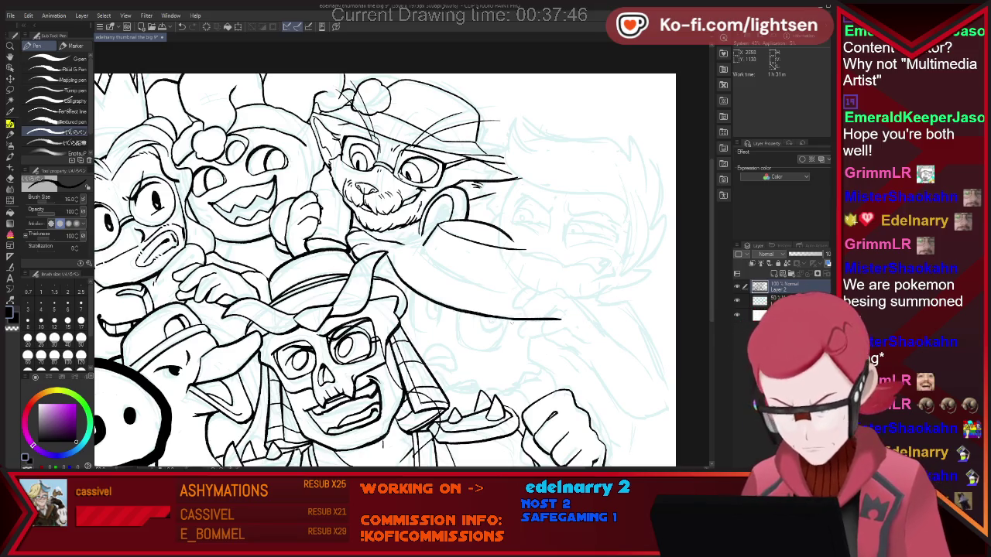
key(e)
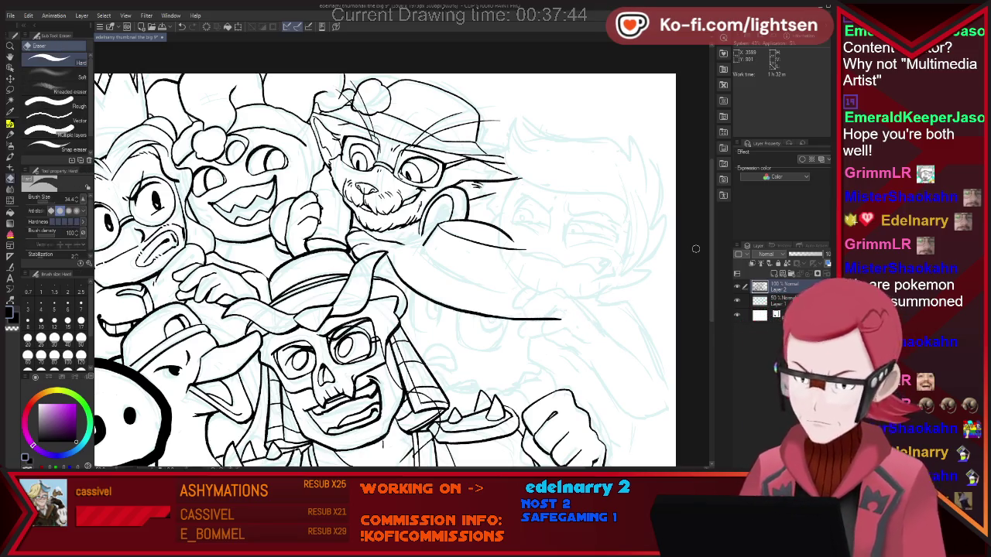
key(p)
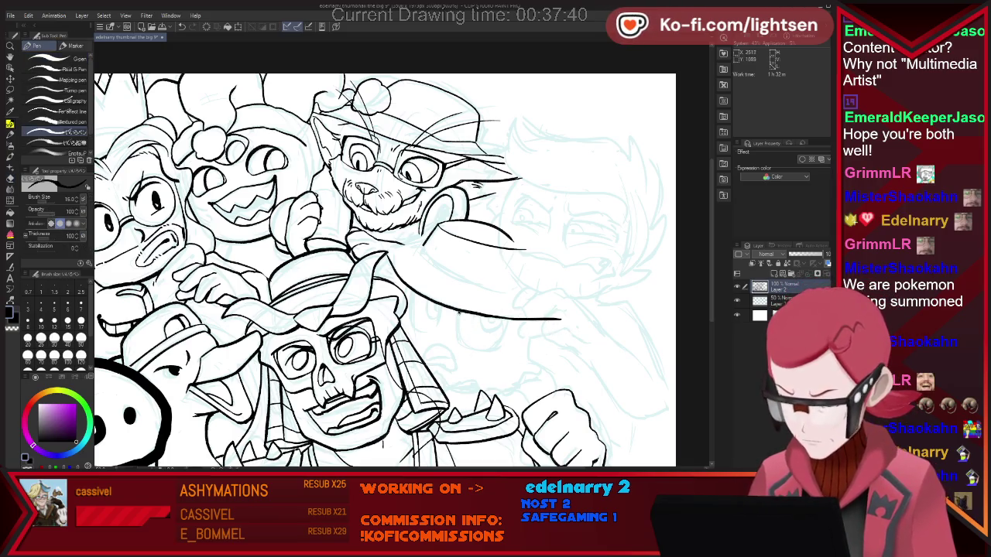
Step: Close the curve into an oval eye with a filled pupil, then try and undo a mouth stroke
mouse_move(482, 350)
mouse_down()
mouse_move(479, 316)
mouse_move(499, 317)
mouse_move(486, 320)
mouse_up()
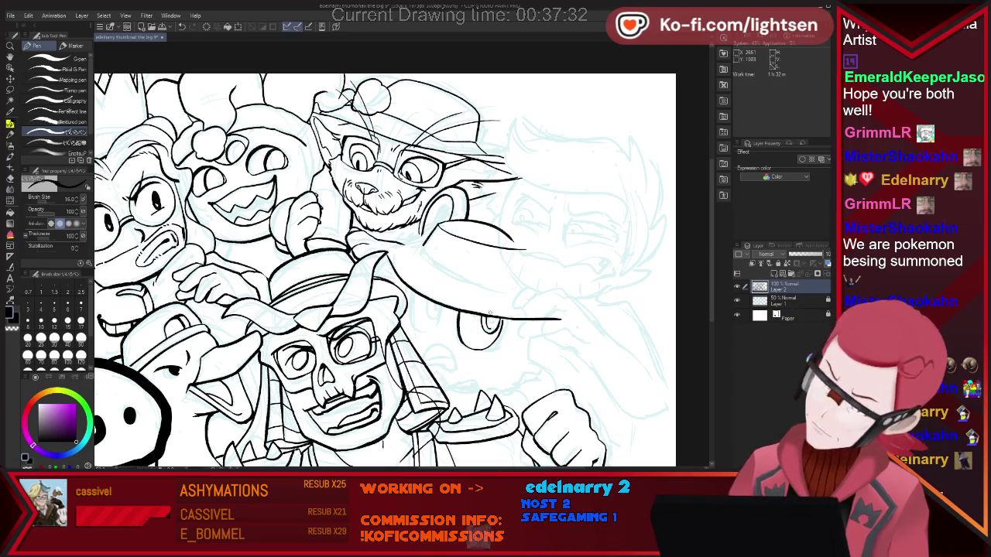
drag(486, 318, 491, 327)
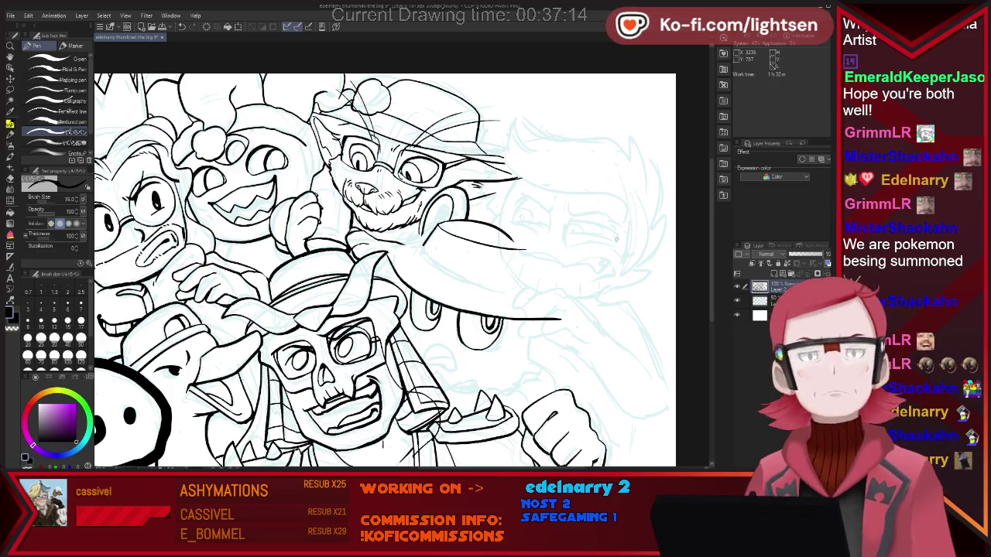
drag(443, 348, 451, 364)
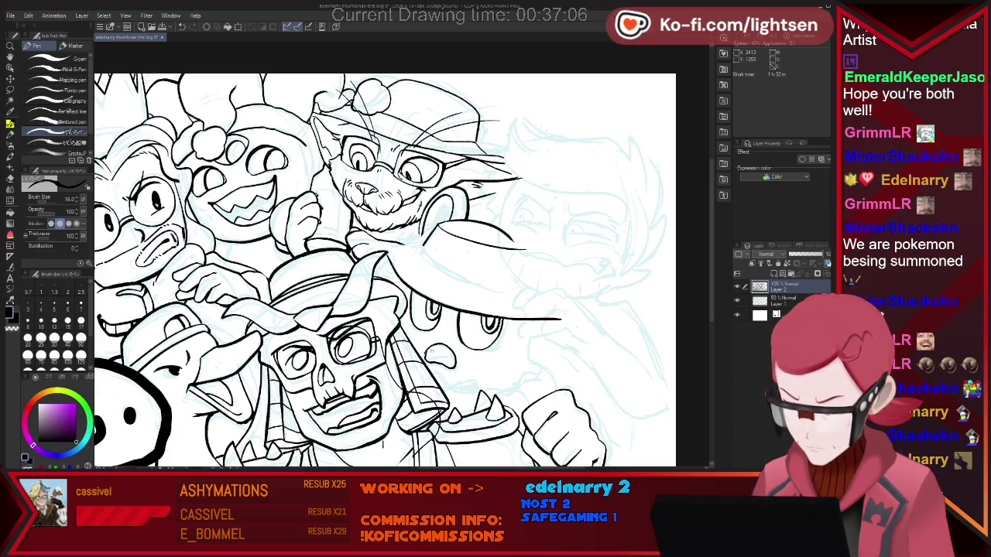
key(e)
key(p)
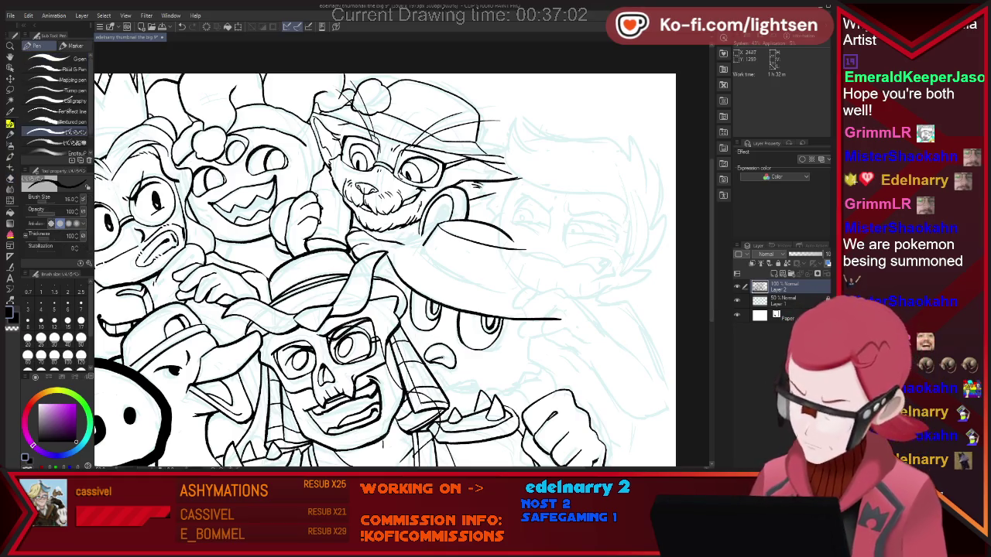
key(ctrl+z)
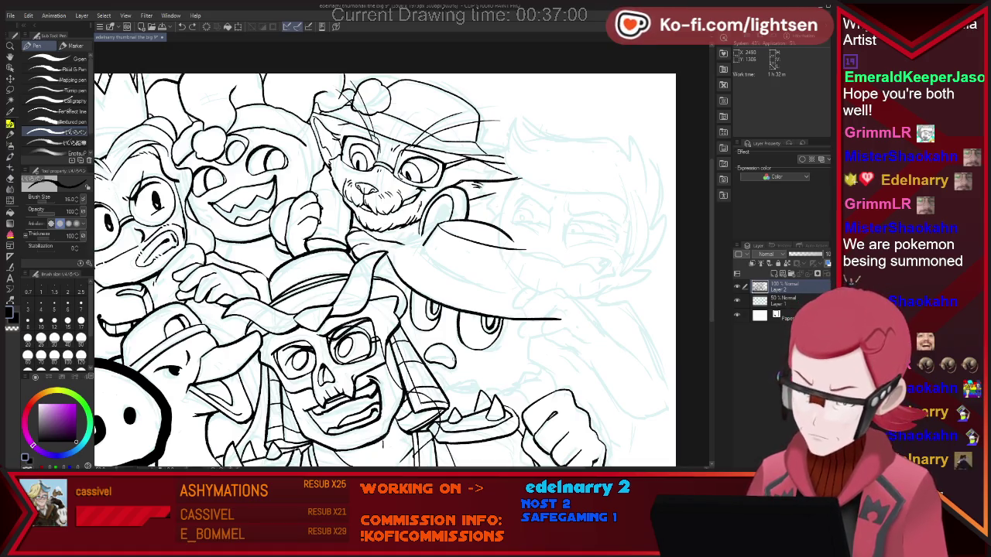
Step: Redraw the round character's small mouth and a straight vertical line below the hat brim's end
drag(439, 354, 457, 359)
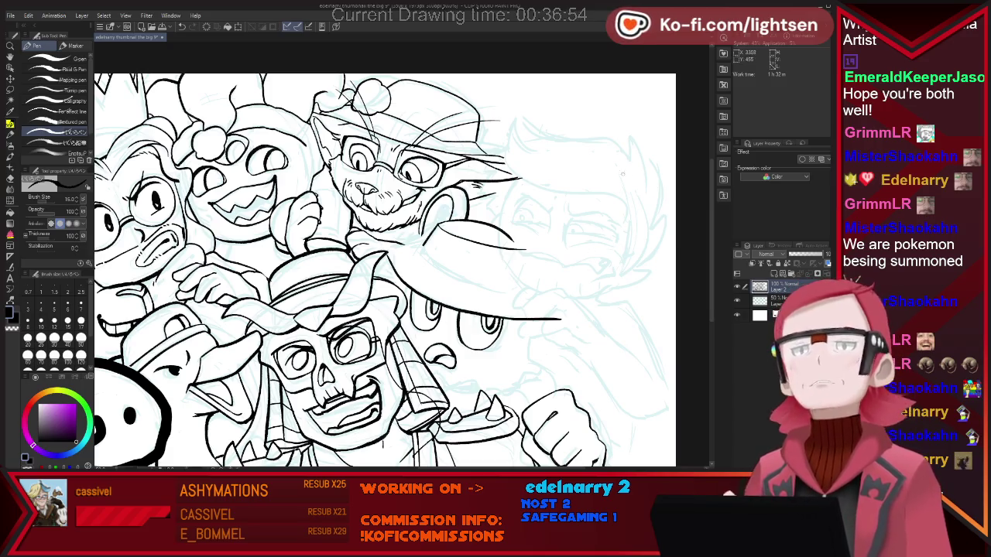
drag(534, 320, 537, 382)
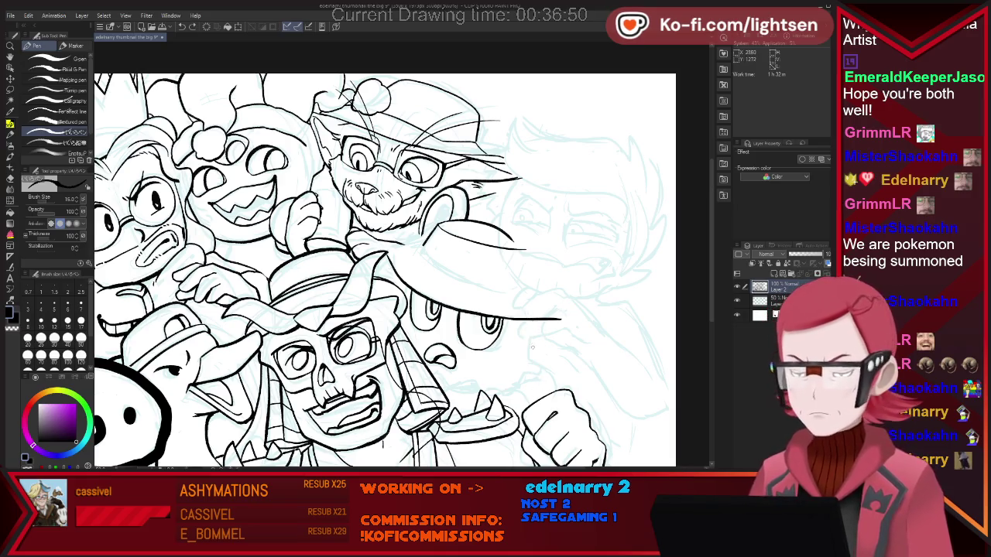
key(ctrl+z)
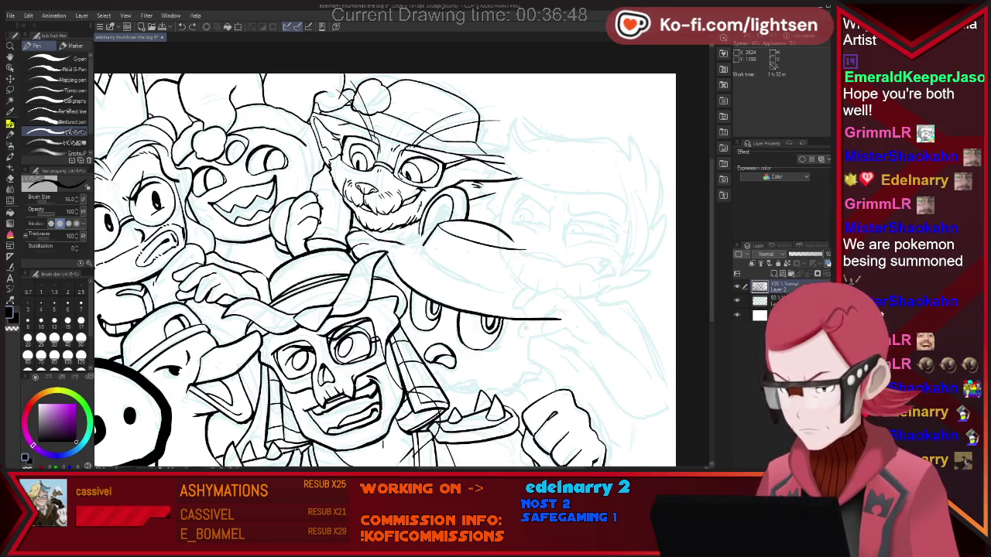
drag(532, 324, 531, 377)
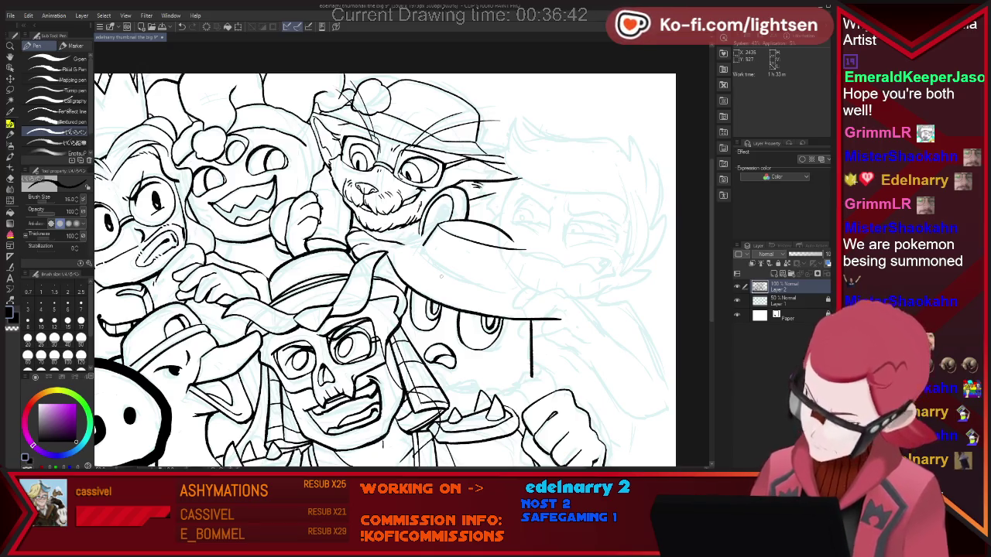
key(e)
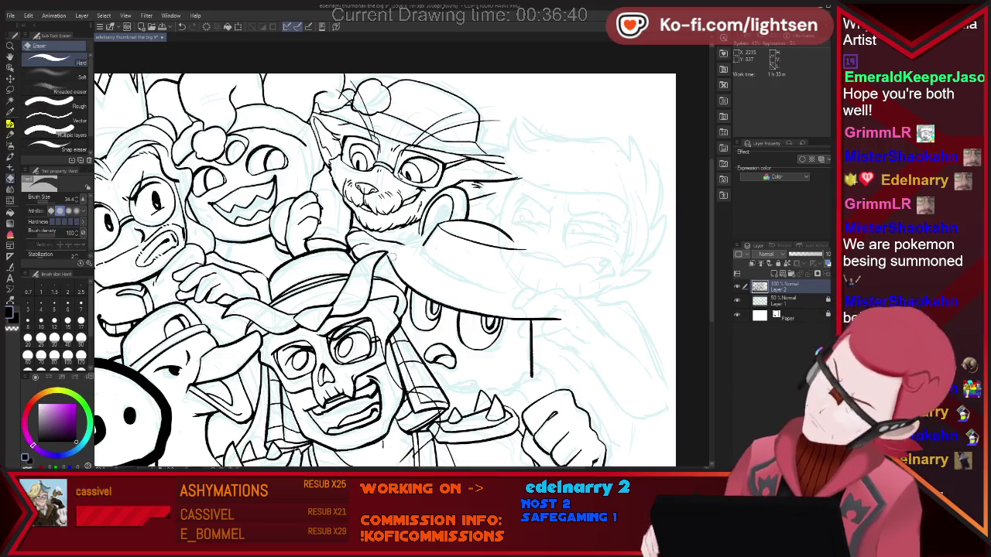
key(p)
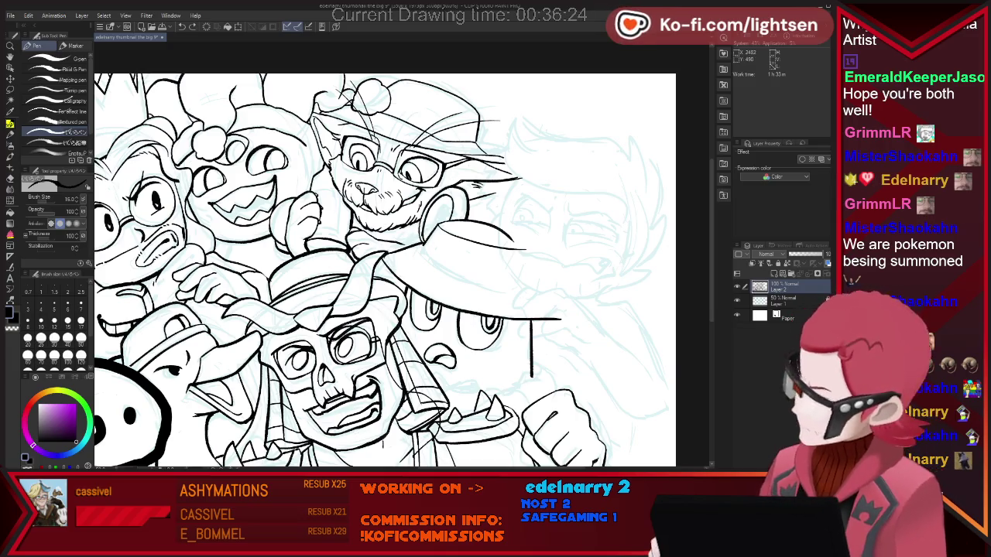
key(e)
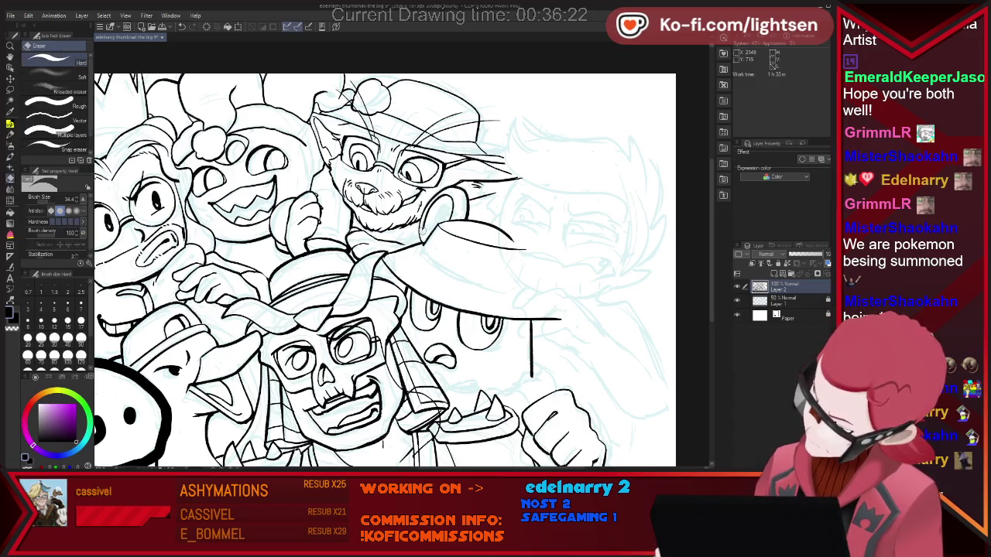
key(p)
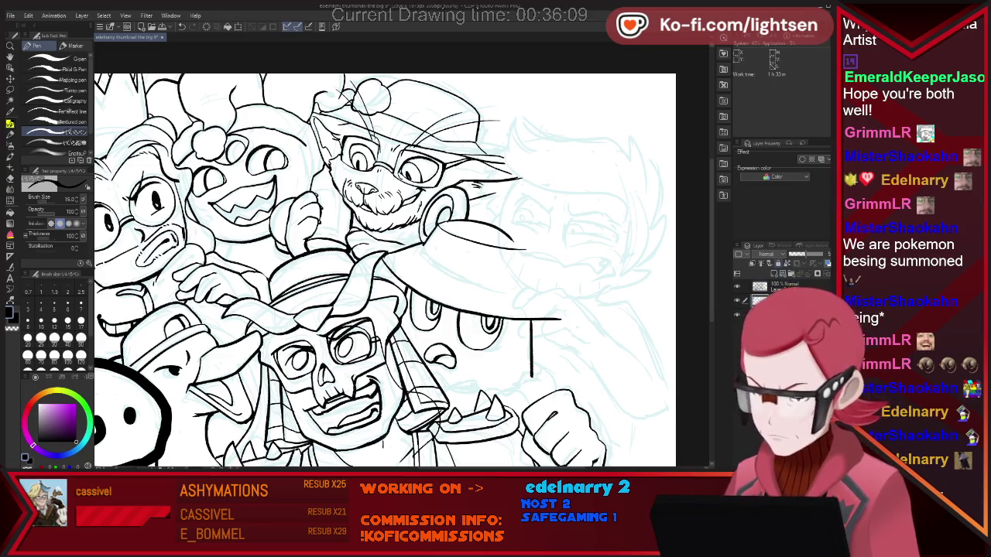
Step: Lasso the right character's sketch, transform it to adjust its size and position, then deselect
key(m)
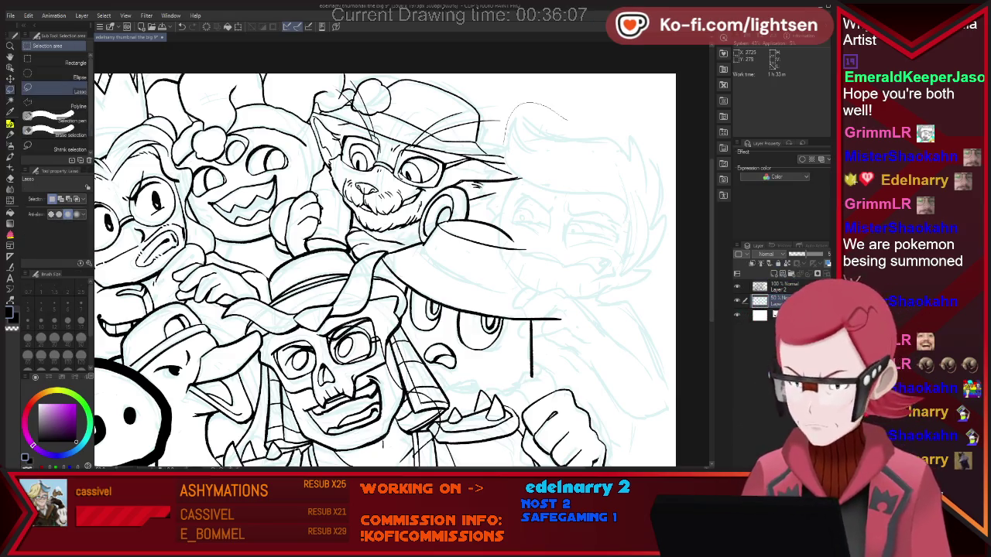
drag(505, 154, 567, 120)
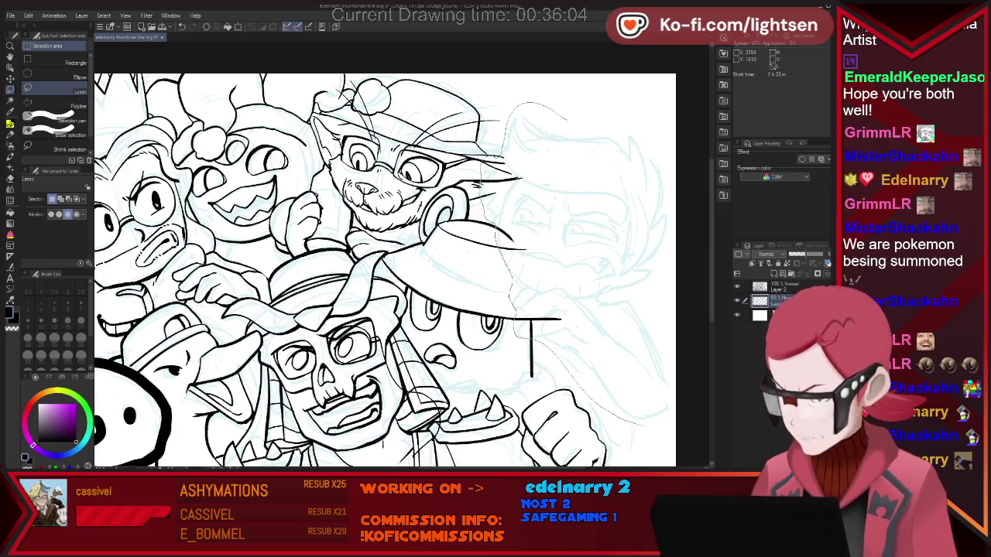
drag(681, 186, 573, 116)
key(ctrl+t)
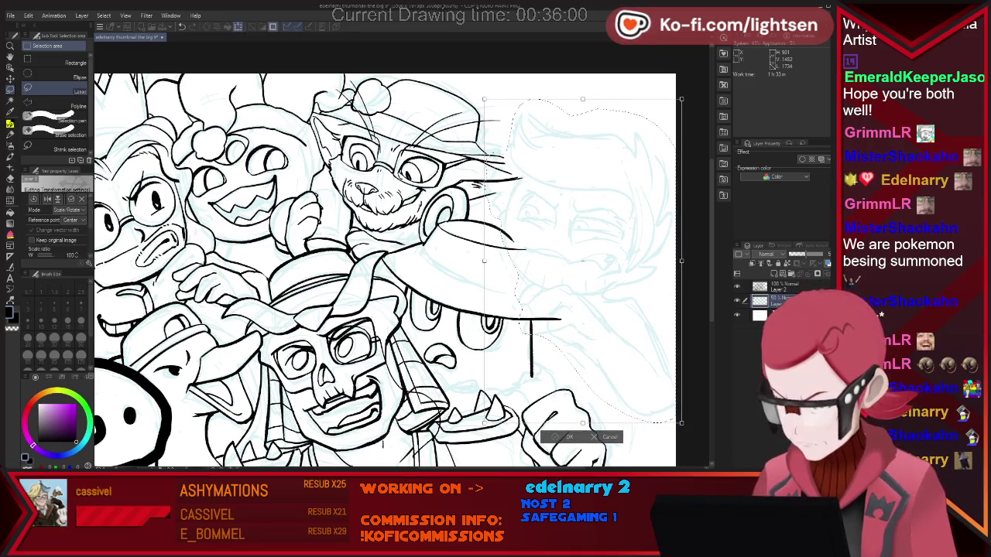
key(Return)
key(ctrl+d)
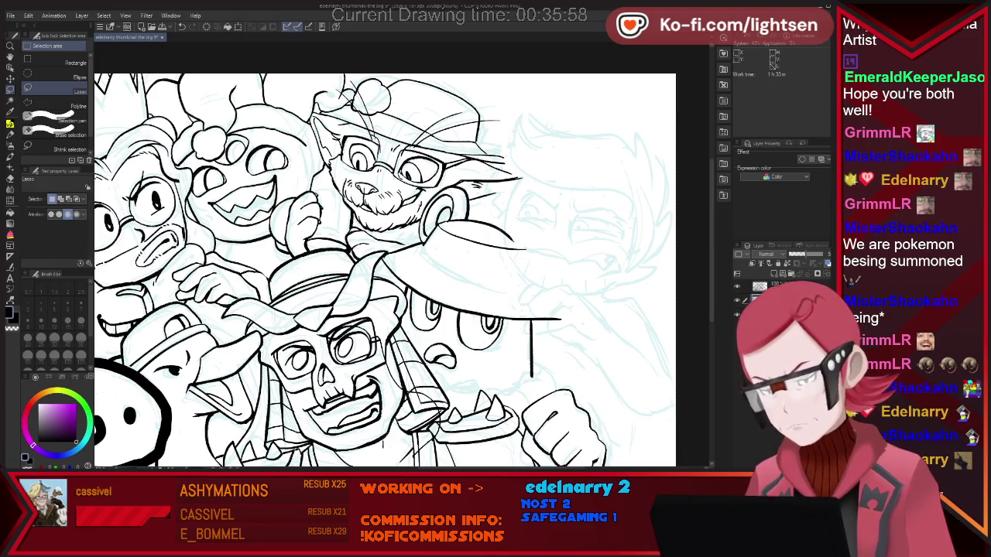
key(e)
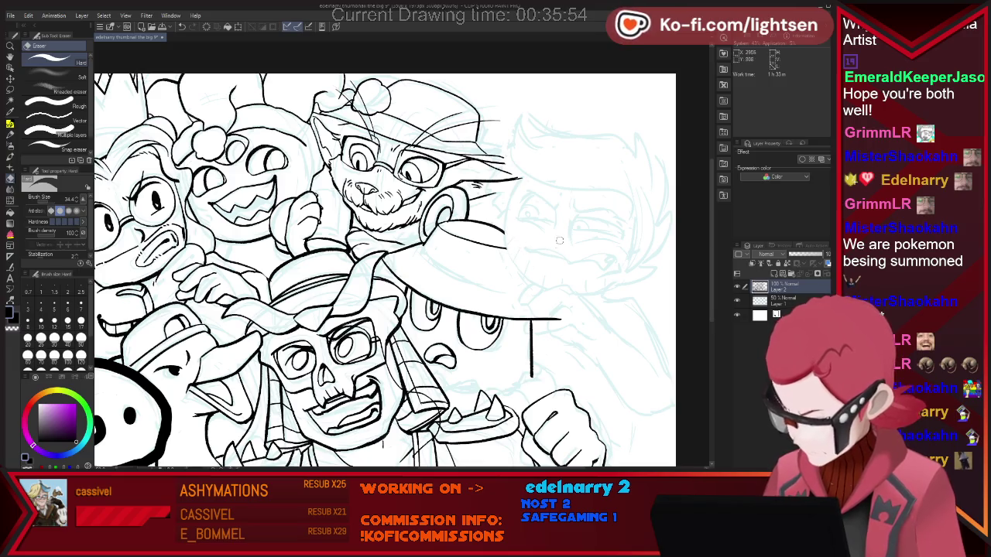
Step: Ink a hair spike and the lower right edge of the right character's hair
key(p)
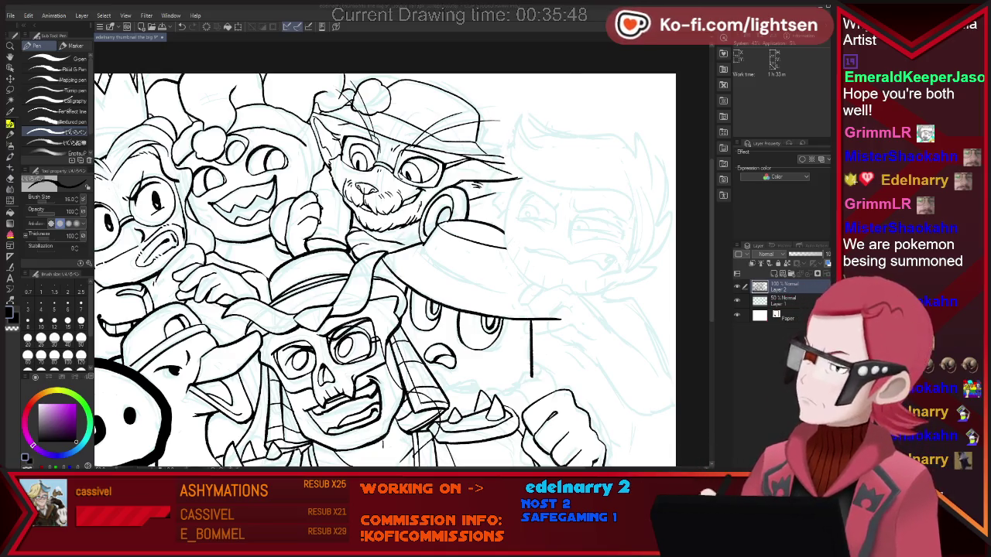
mouse_move(633, 133)
mouse_down()
mouse_move(653, 175)
mouse_move(650, 223)
mouse_up()
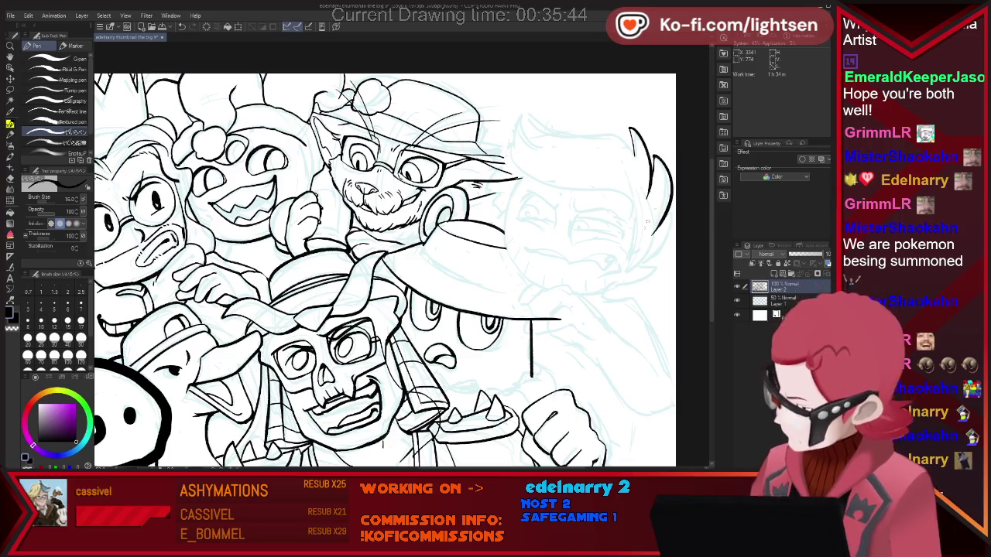
key(e)
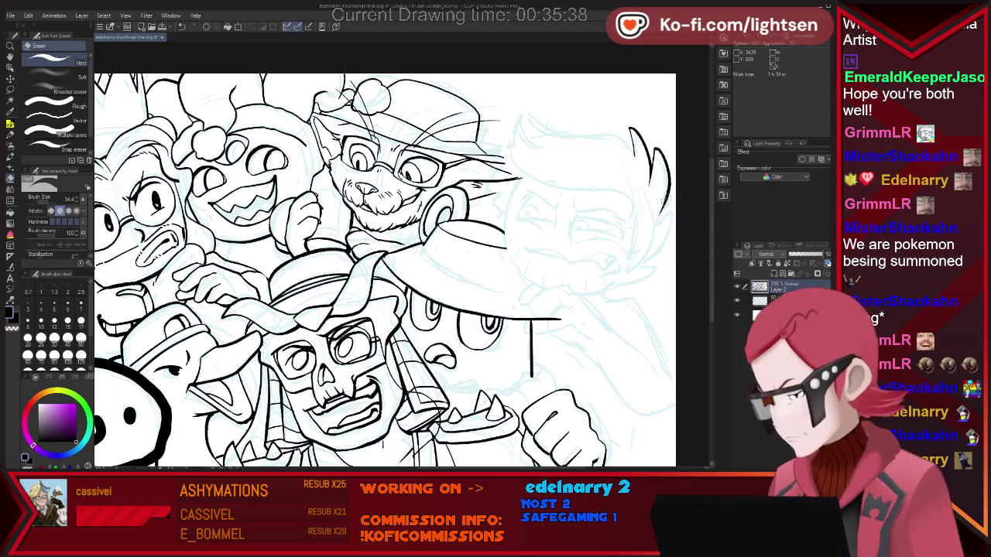
key(p)
drag(670, 205, 652, 222)
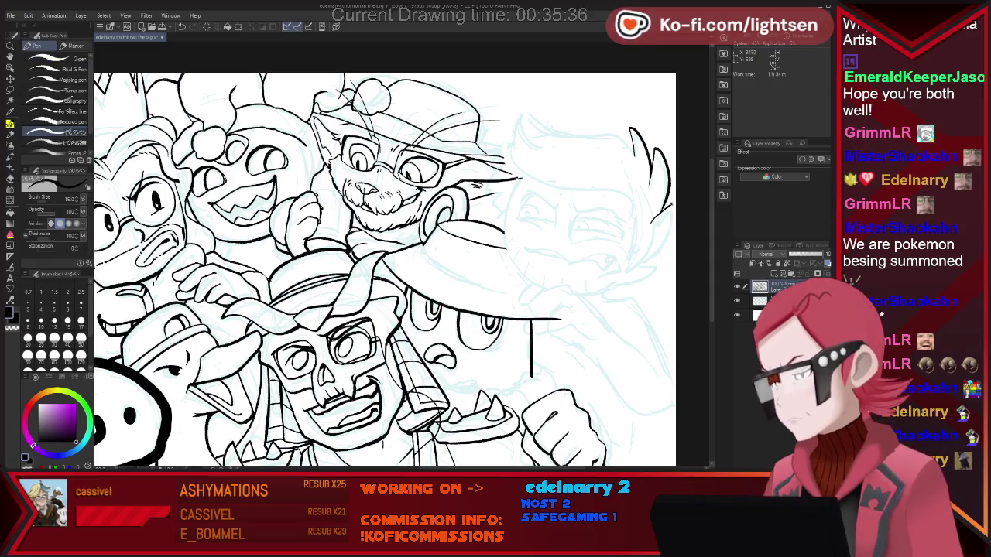
key(e)
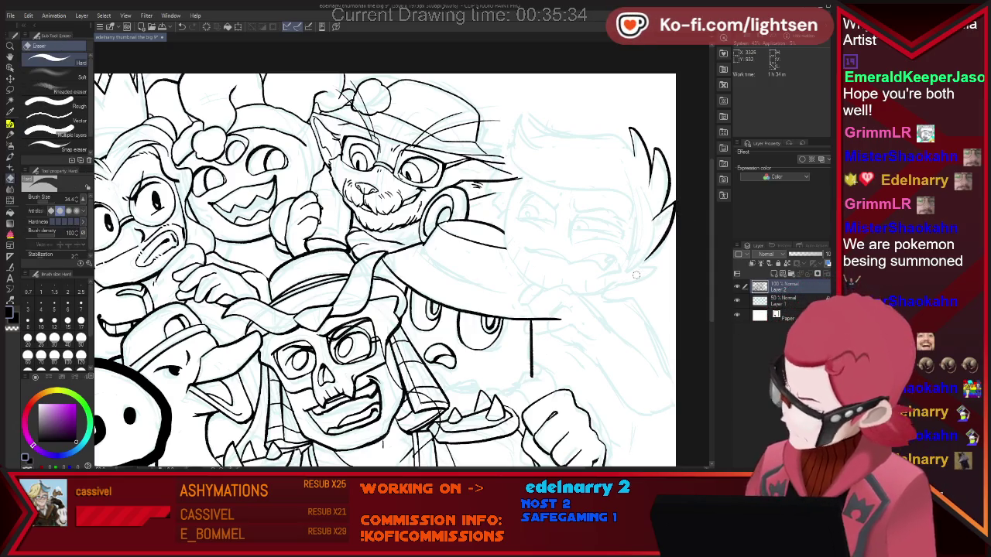
key(p)
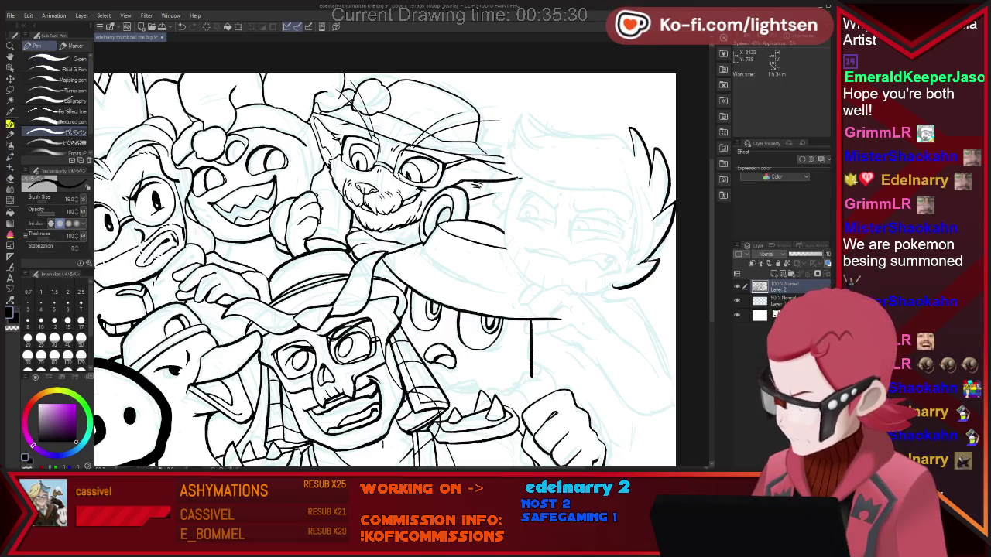
key(e)
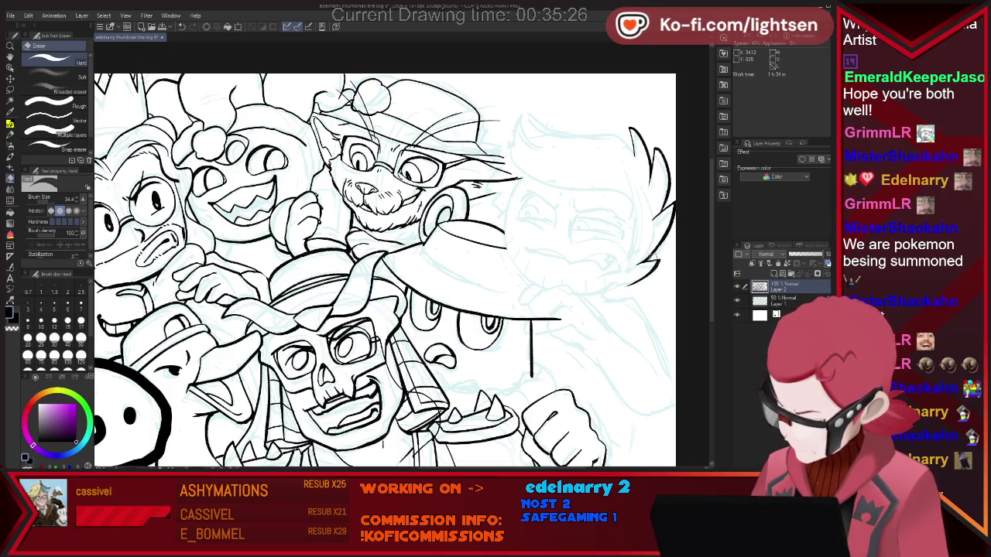
key(p)
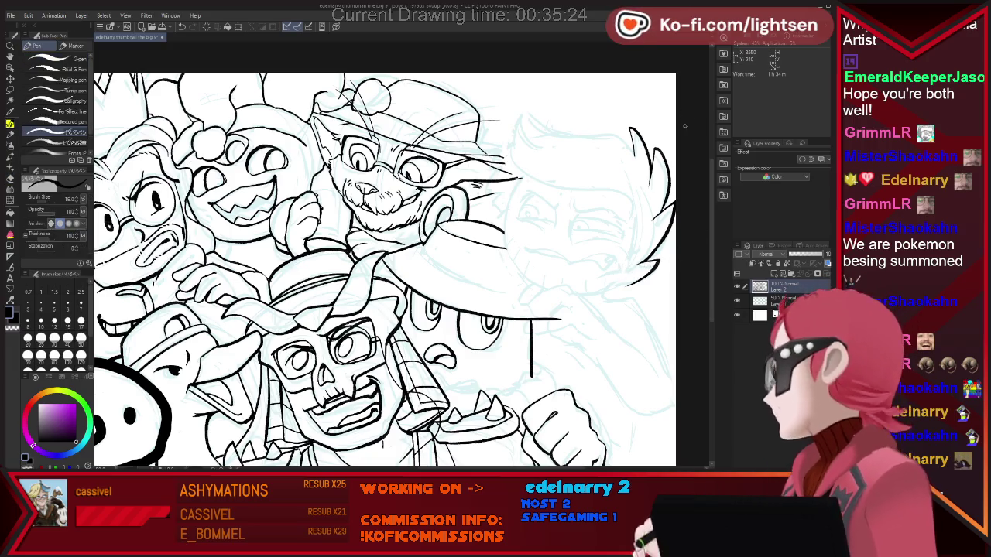
key(e)
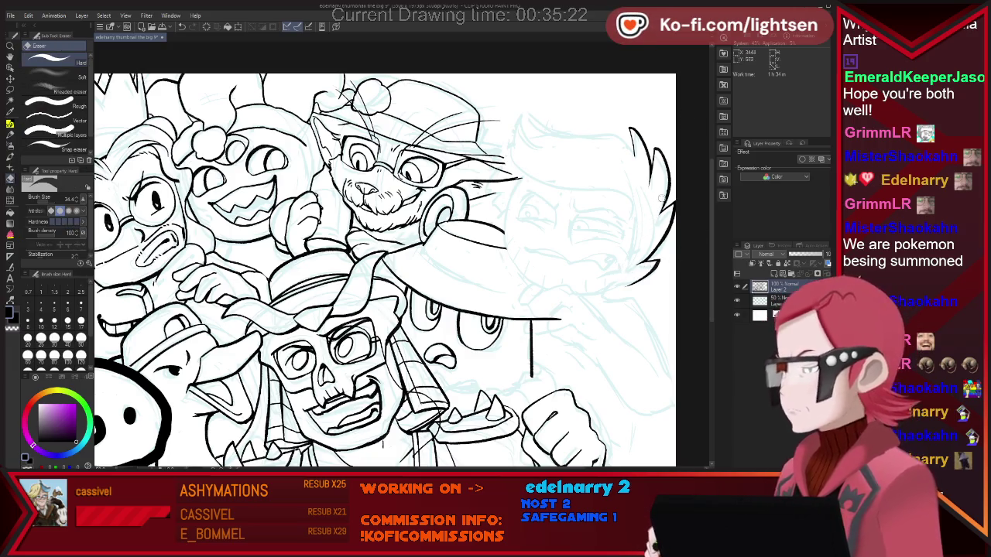
key(p)
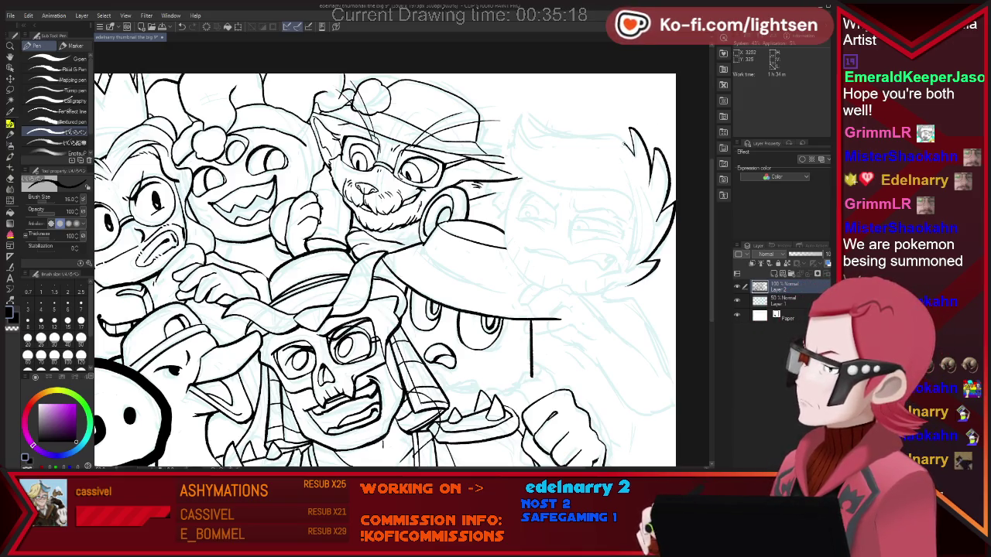
Step: Ink the top edge and left end of the spiky hair outline, erasing stray lines
mouse_move(588, 135)
mouse_down()
mouse_move(619, 132)
mouse_move(555, 135)
mouse_move(633, 138)
mouse_up()
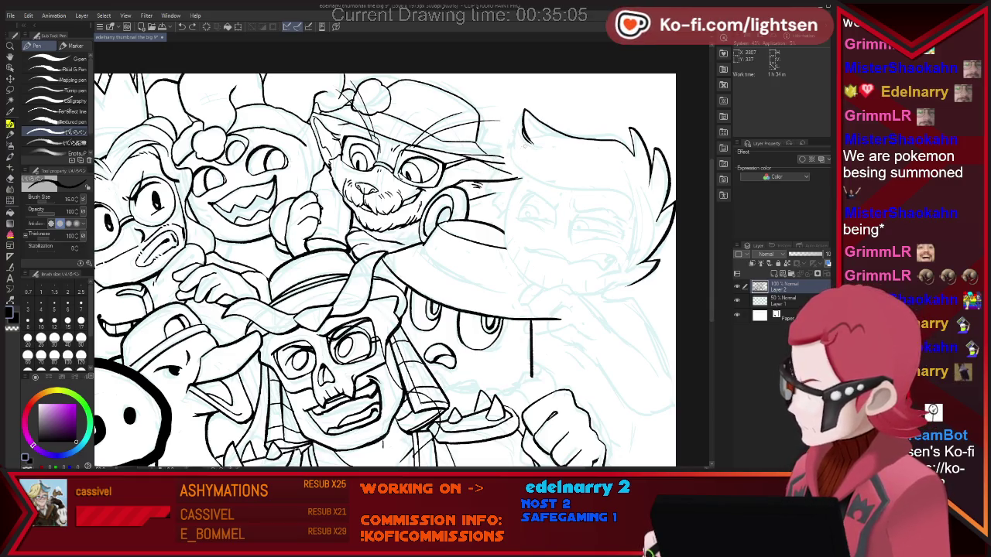
drag(531, 142, 513, 145)
key(e)
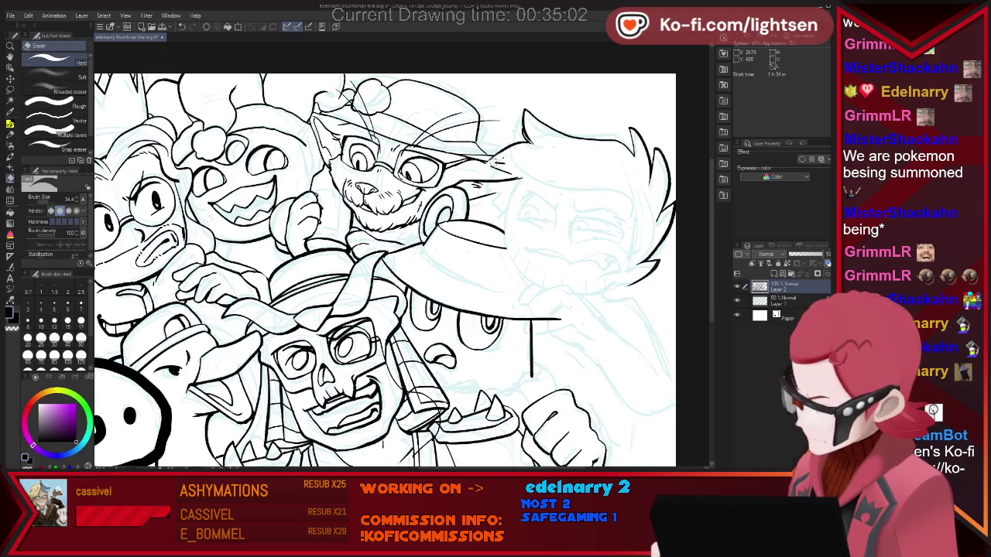
key(p)
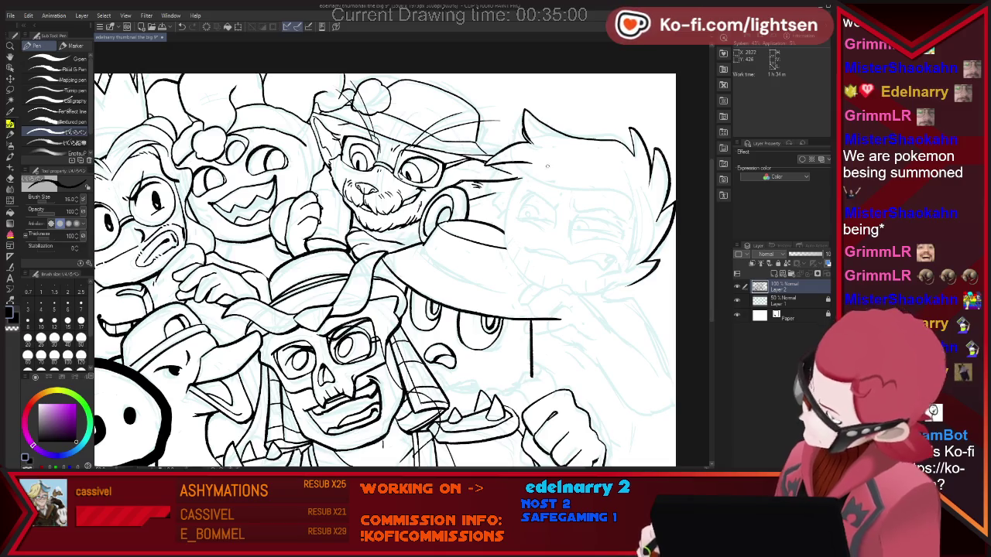
key(e)
key(p)
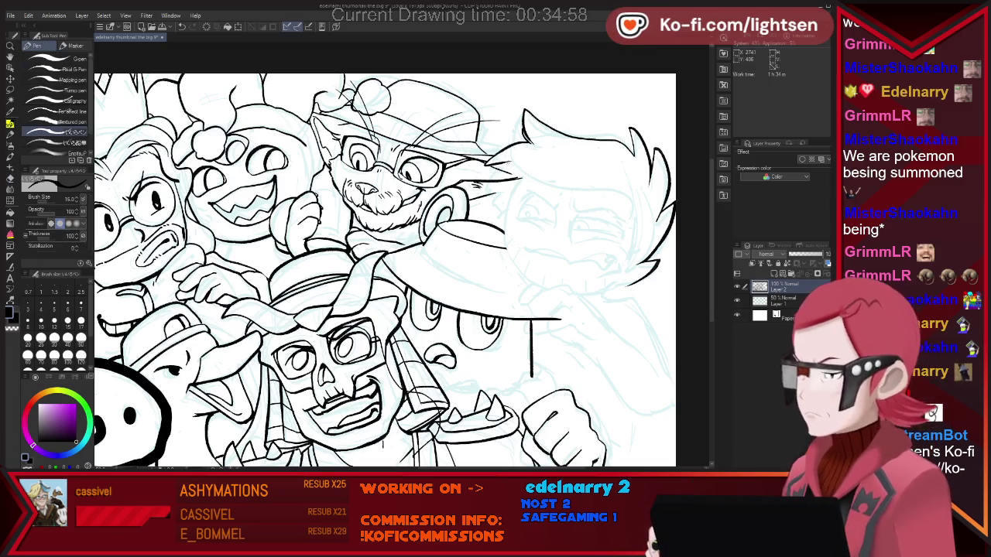
key(e)
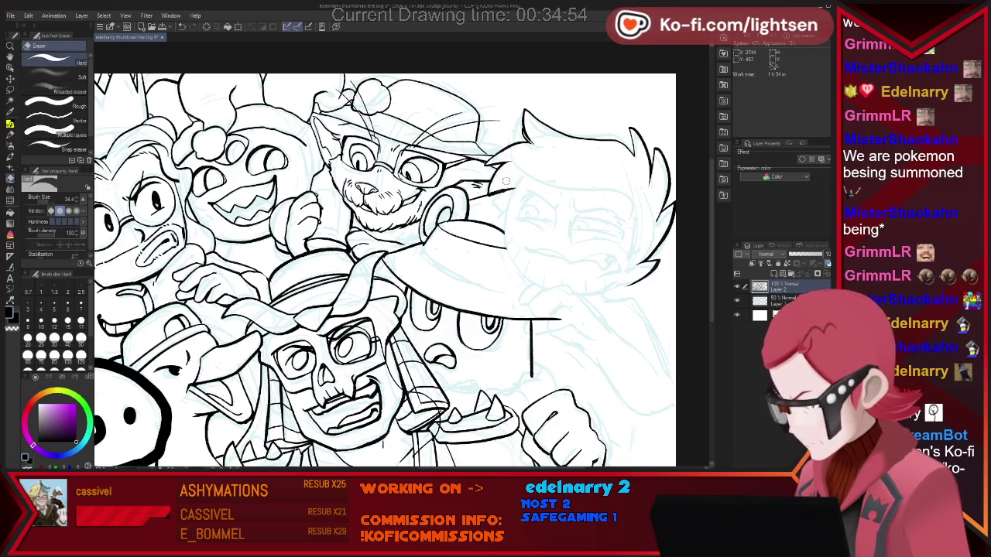
key(p)
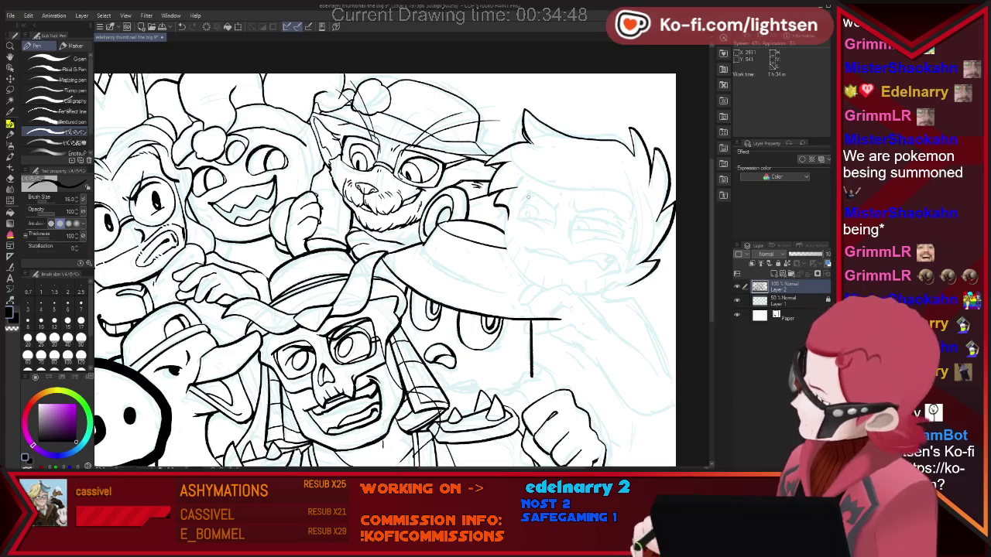
Step: Ink hair strands atop the right character's head and a short brow line on its face
key(e)
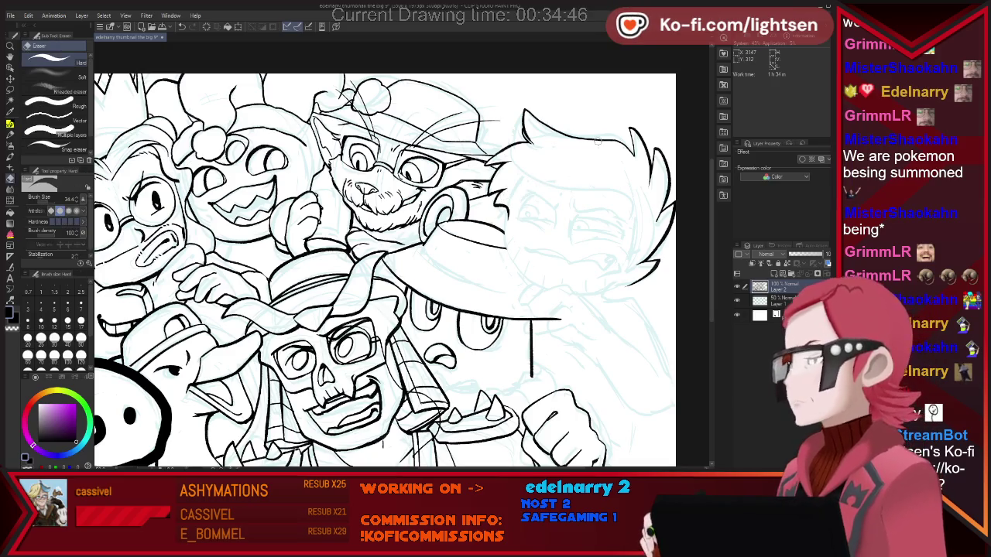
key(p)
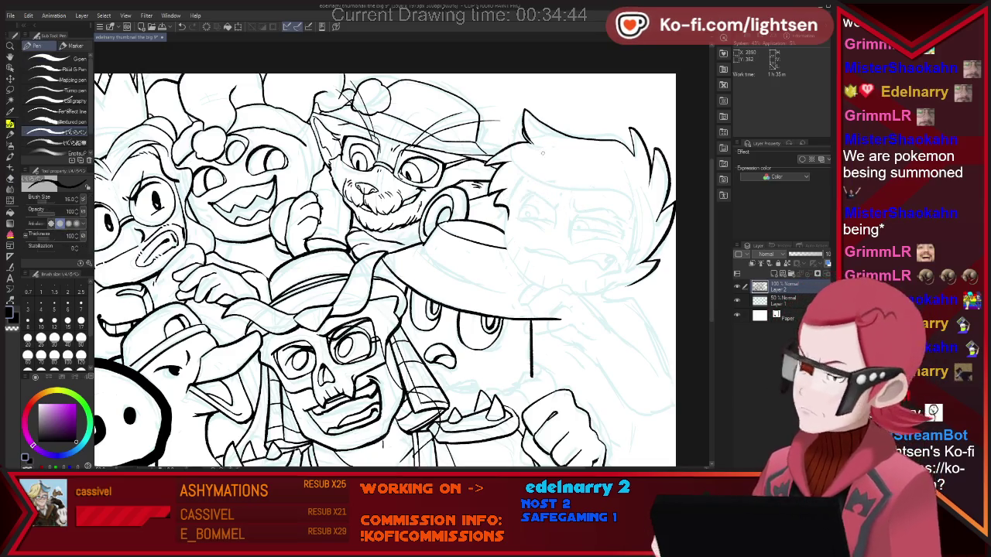
mouse_move(535, 166)
mouse_down()
mouse_move(517, 164)
mouse_move(557, 181)
mouse_up()
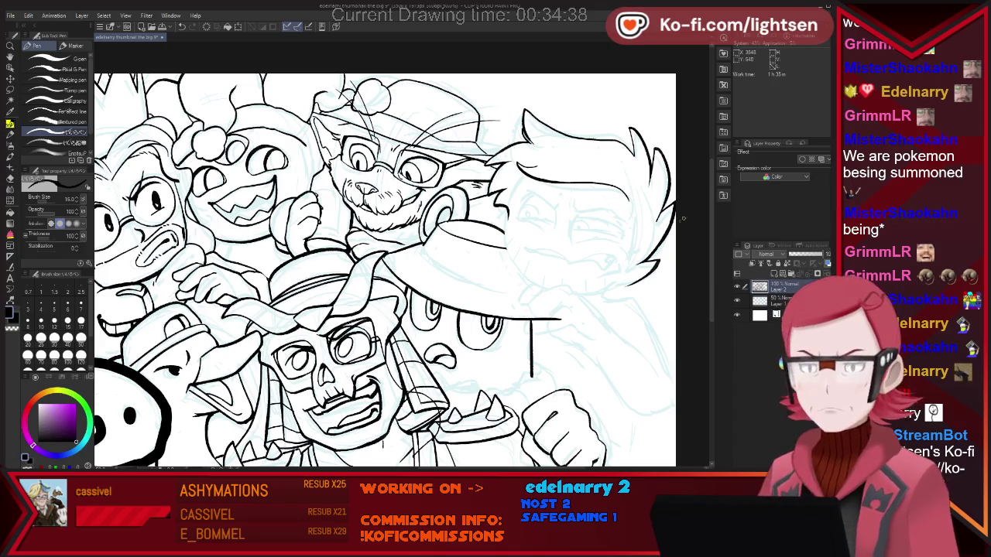
drag(575, 200, 575, 211)
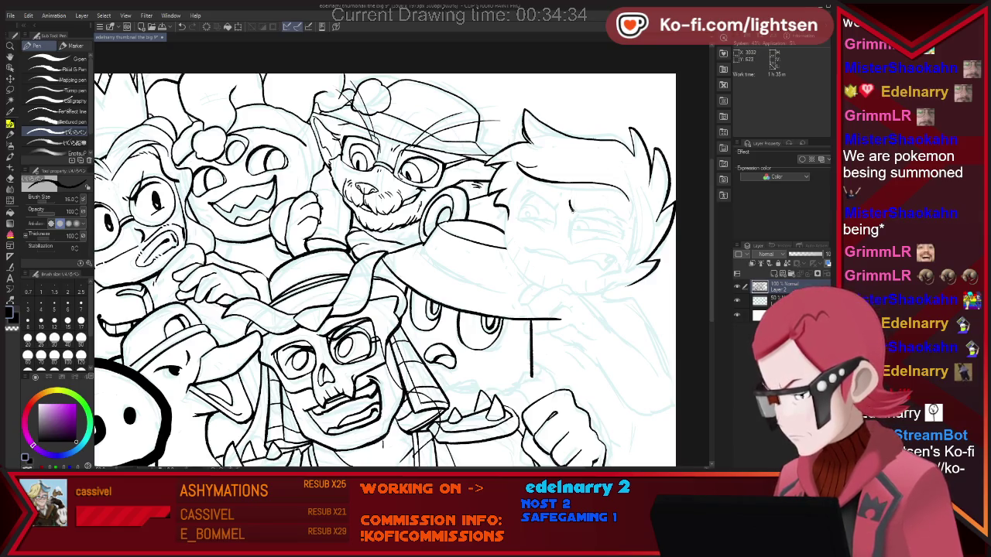
key(e)
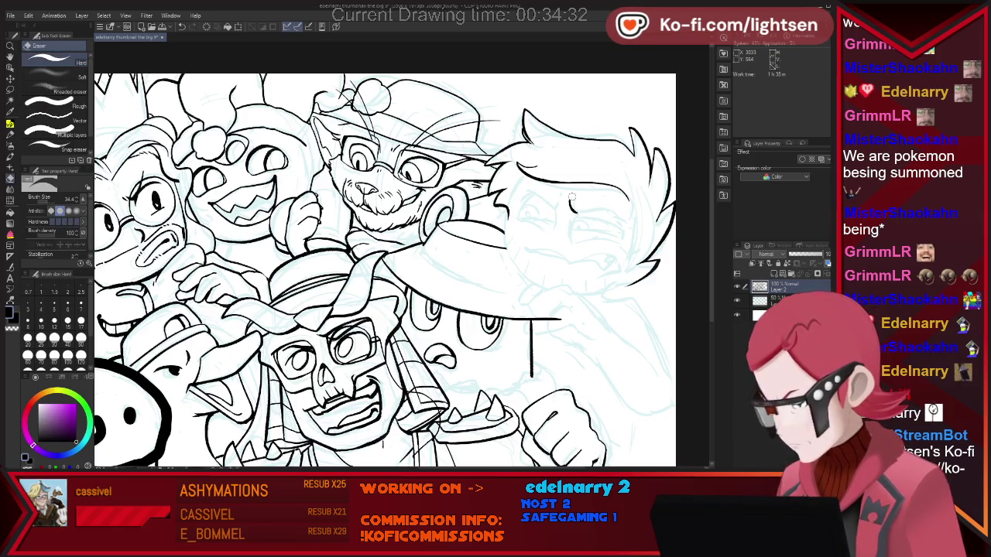
key(p)
Step: Ink a closed eye and a cheek stroke on the right character's face
mouse_move(571, 219)
mouse_down()
mouse_move(626, 226)
mouse_move(627, 246)
mouse_up()
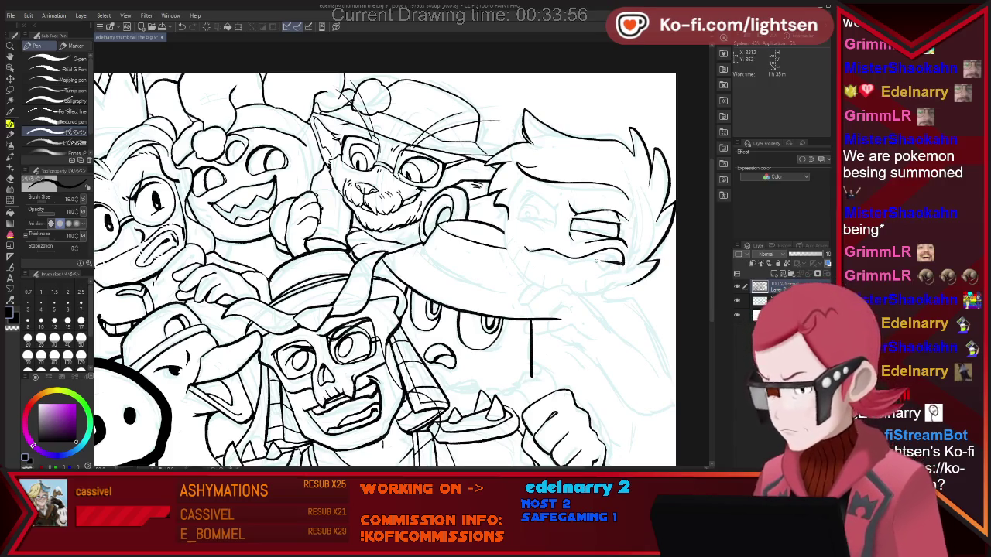
drag(528, 251, 555, 262)
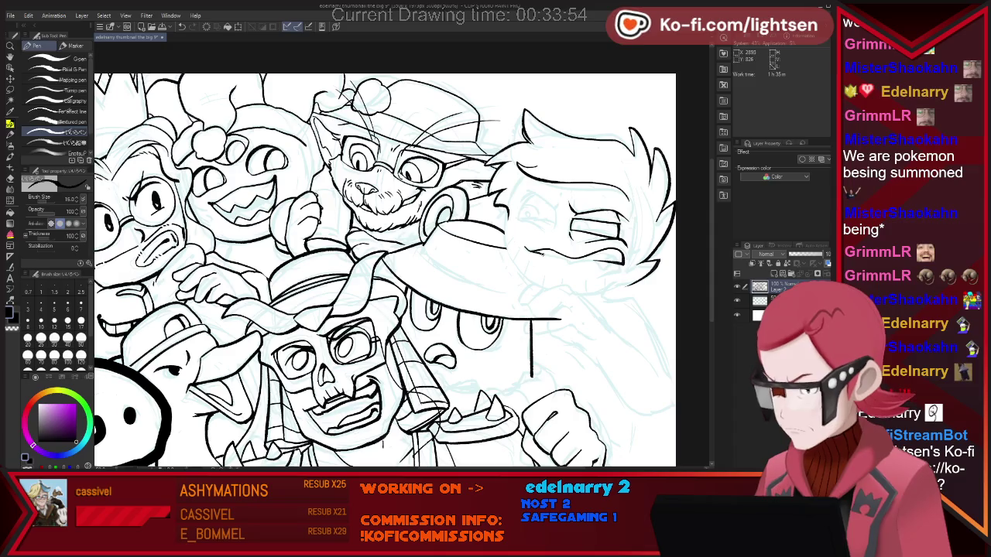
key(e)
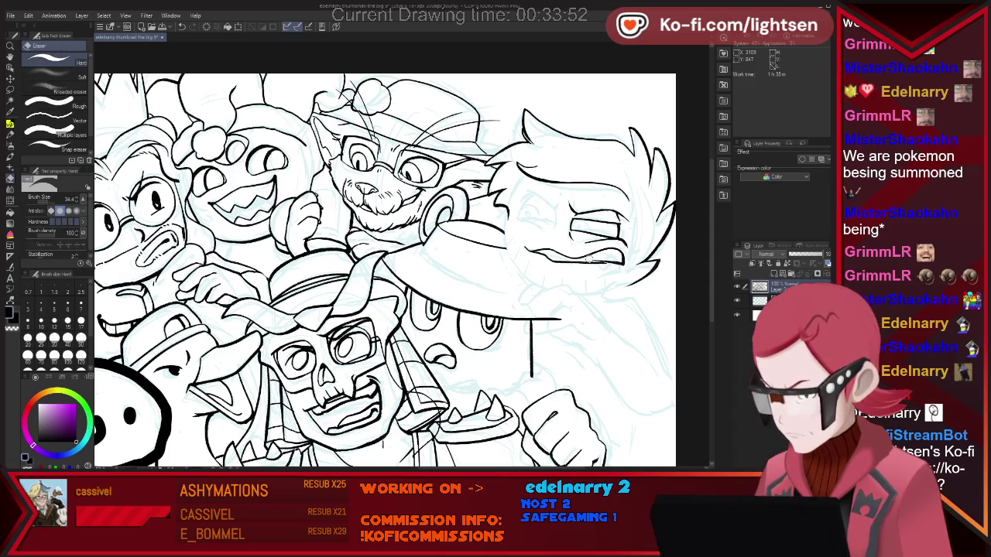
key(p)
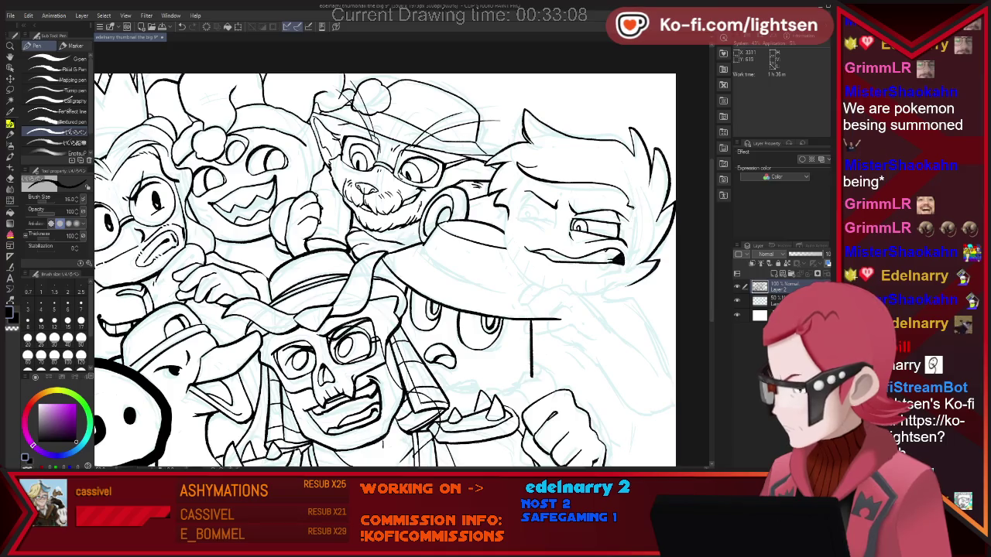
Step: Ink the right character's eye, nose and gritted teeth, erasing stray lines between pen strokes
key(e)
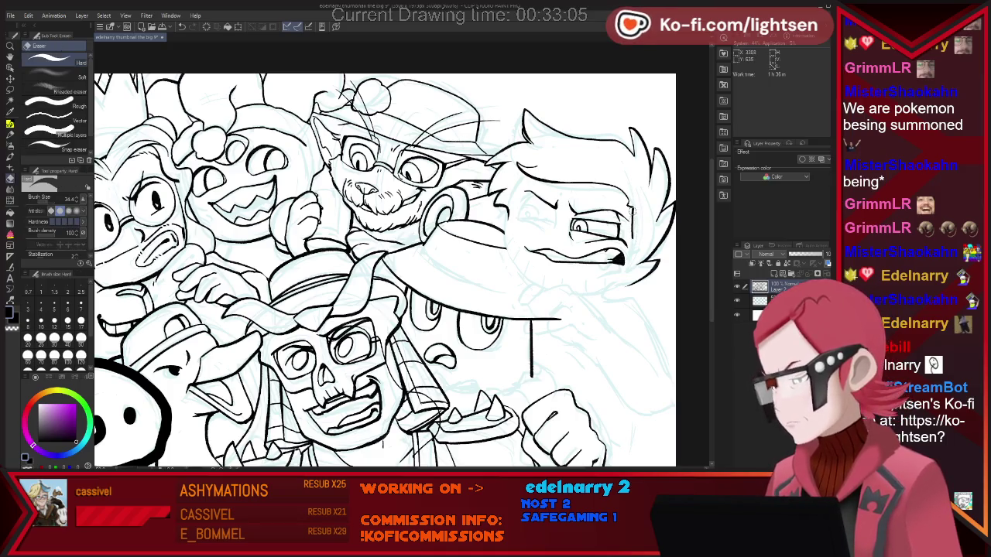
key(p)
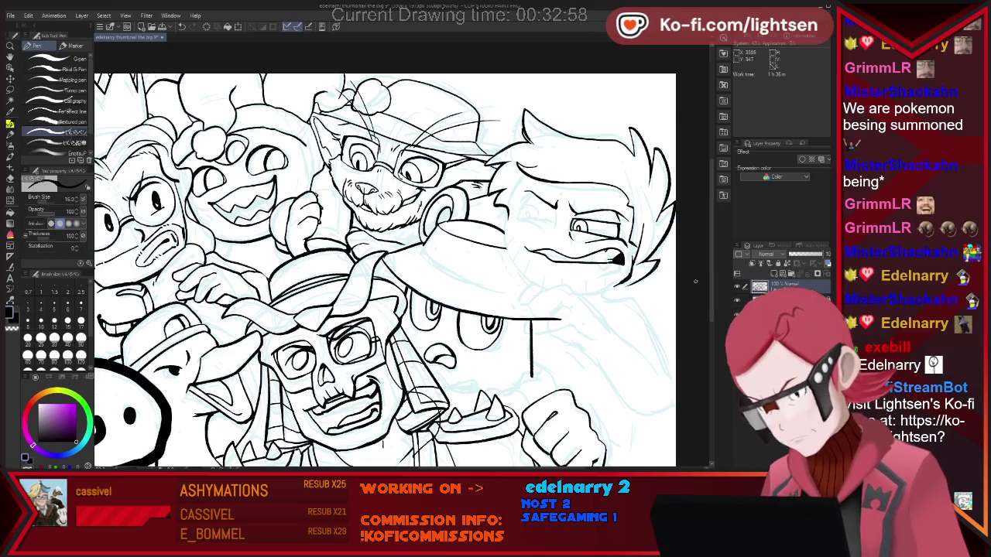
key(e)
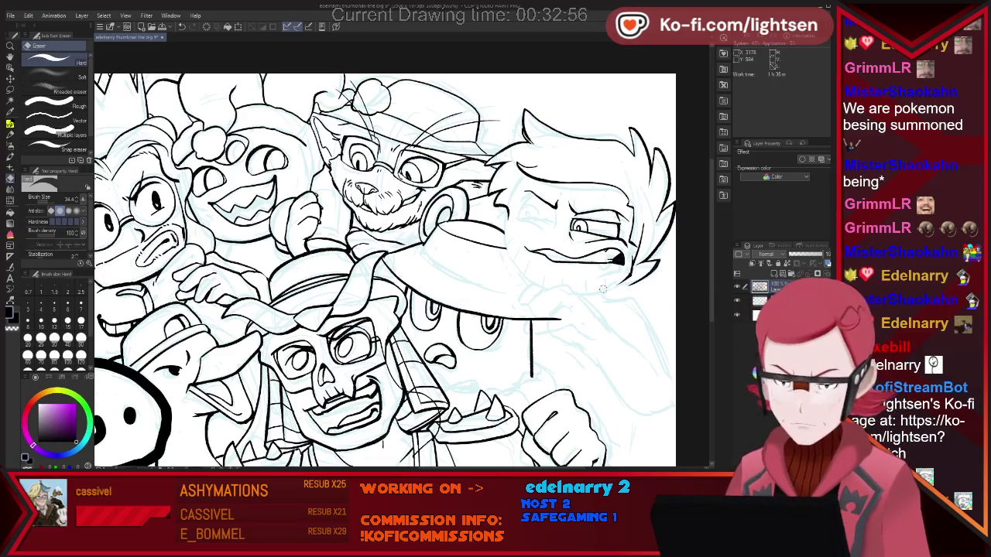
key(p)
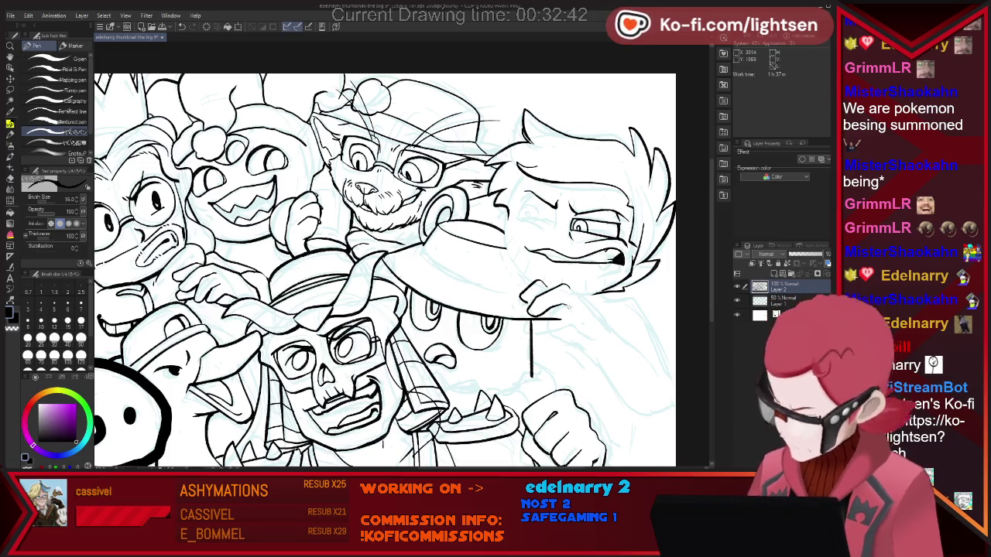
Step: Clean up stray lines beneath the right character's chin, alternating Eraser and Pen
key(e)
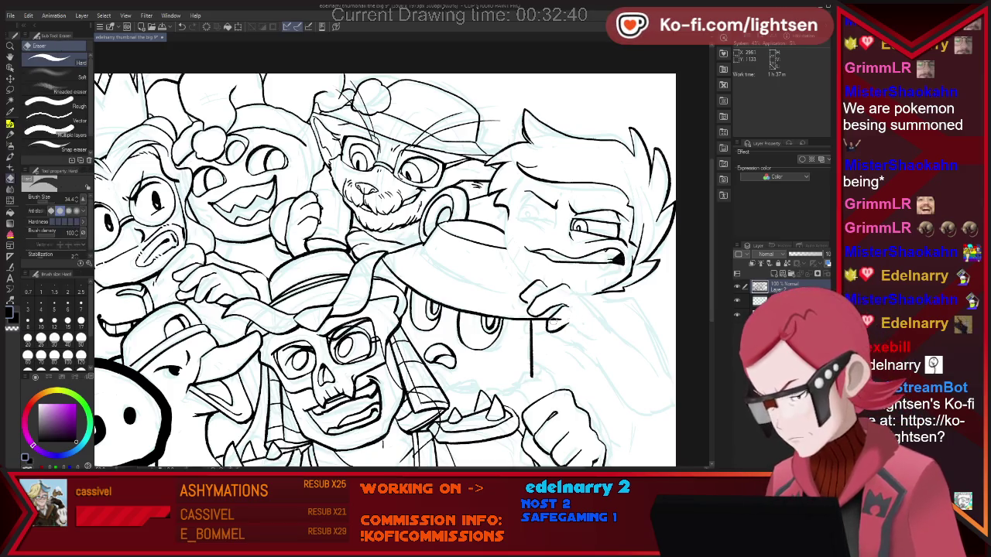
key(p)
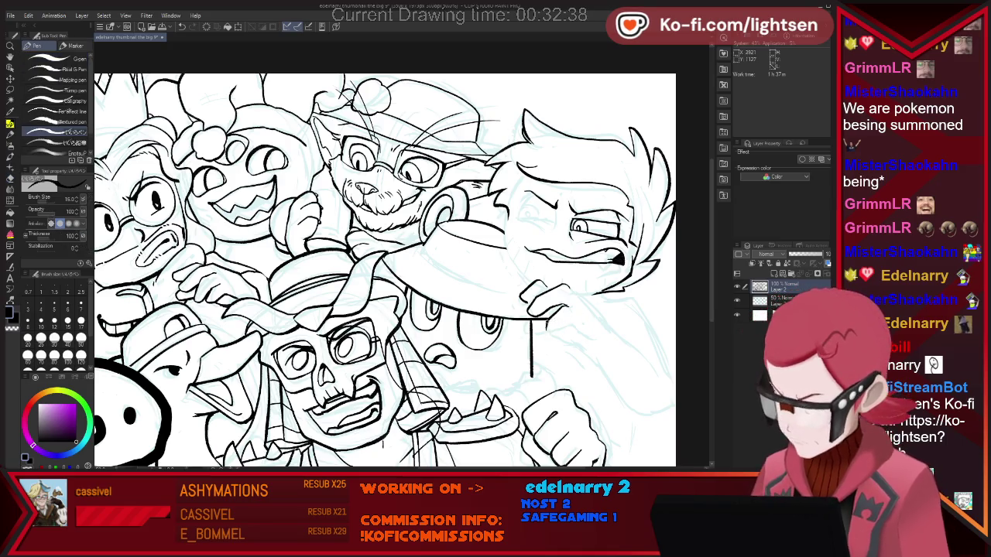
key(e)
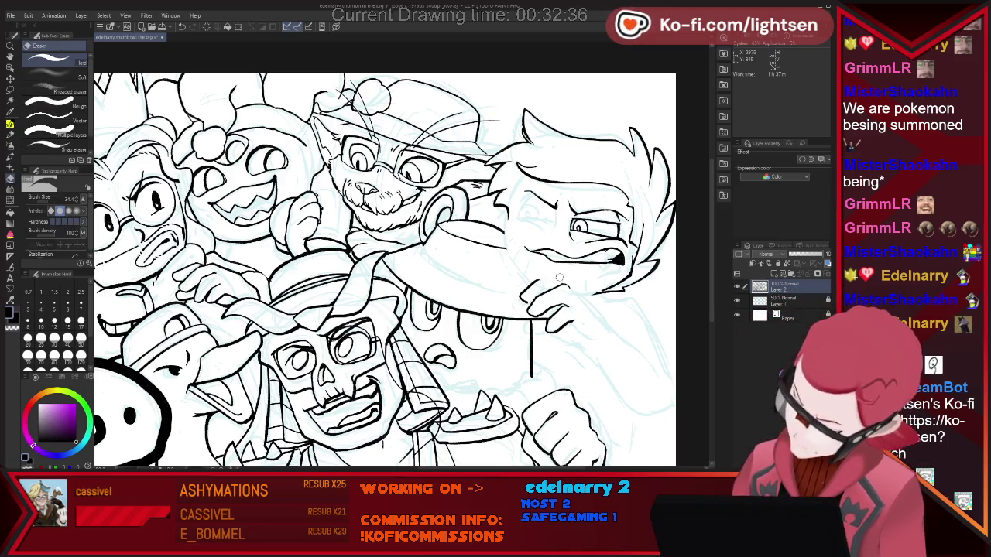
key(p)
key(e)
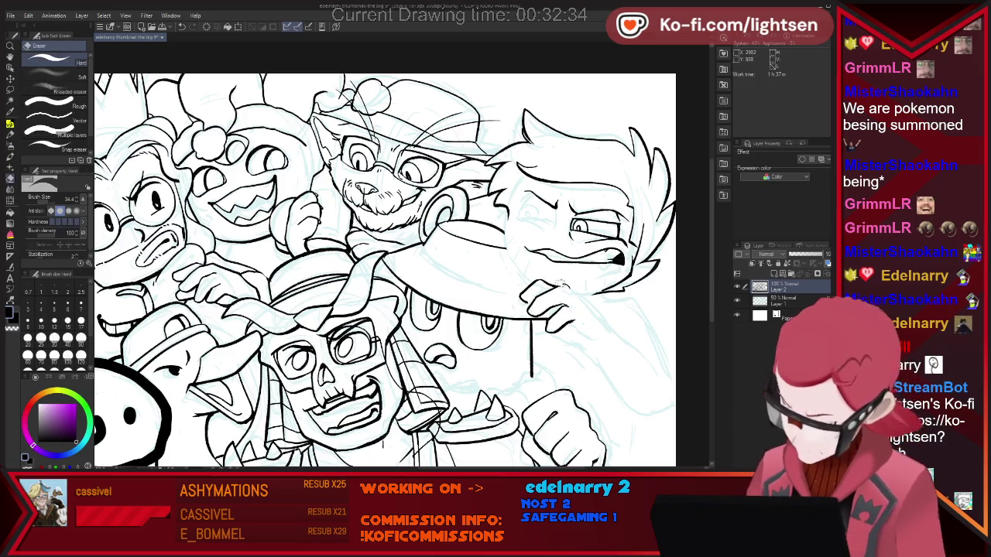
key(p)
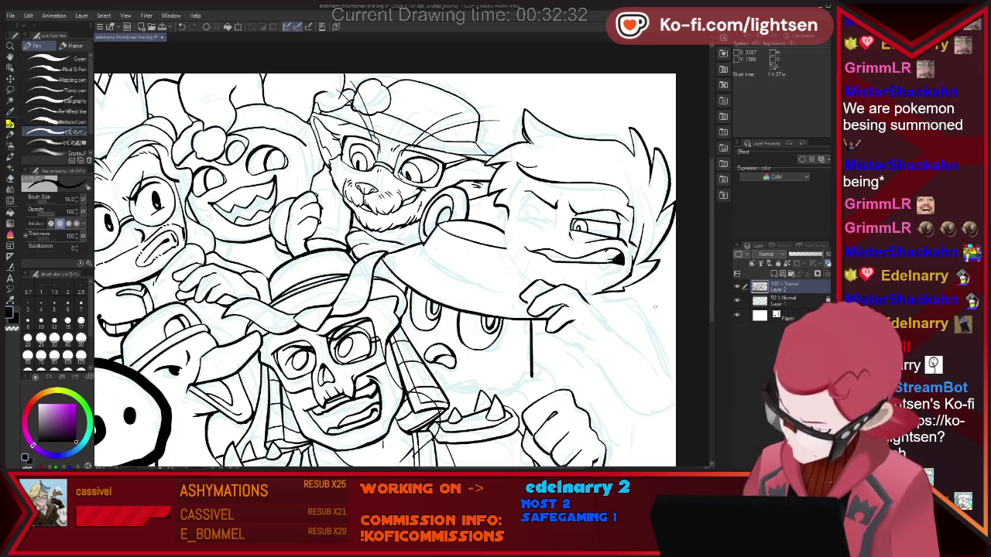
key(e)
key(p)
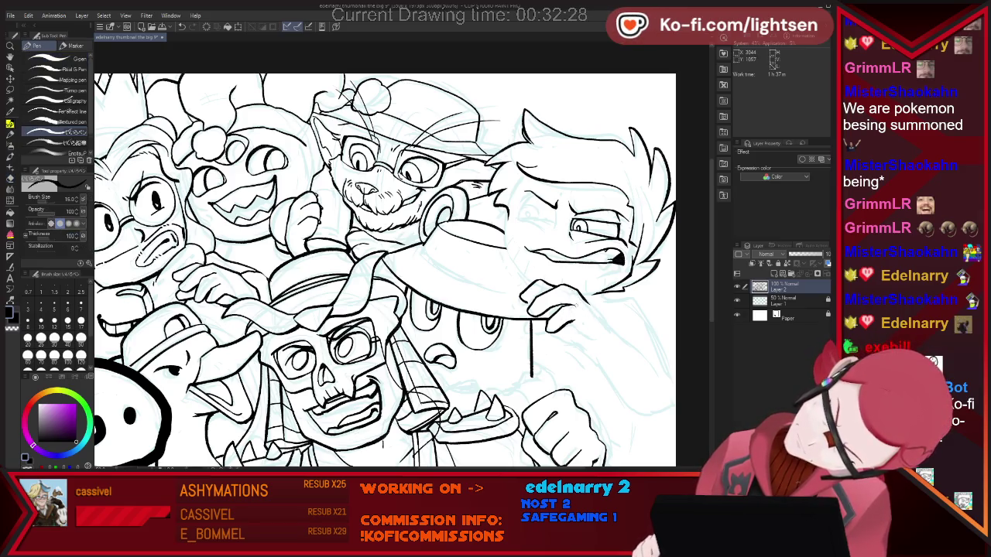
Step: Ink the curled fingers of the hand gripping the hat brim
key(e)
key(p)
key(e)
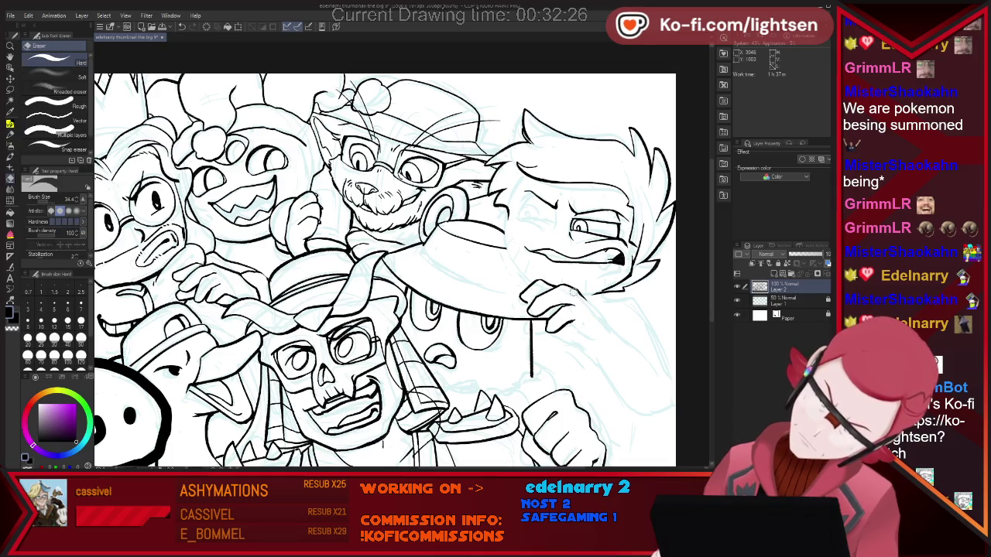
key(p)
key(e)
key(p)
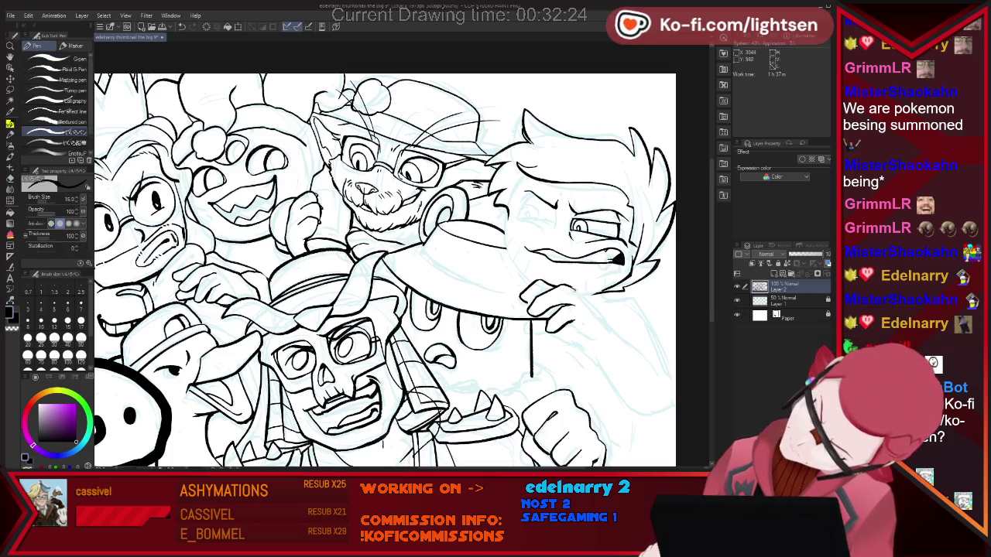
drag(579, 296, 600, 315)
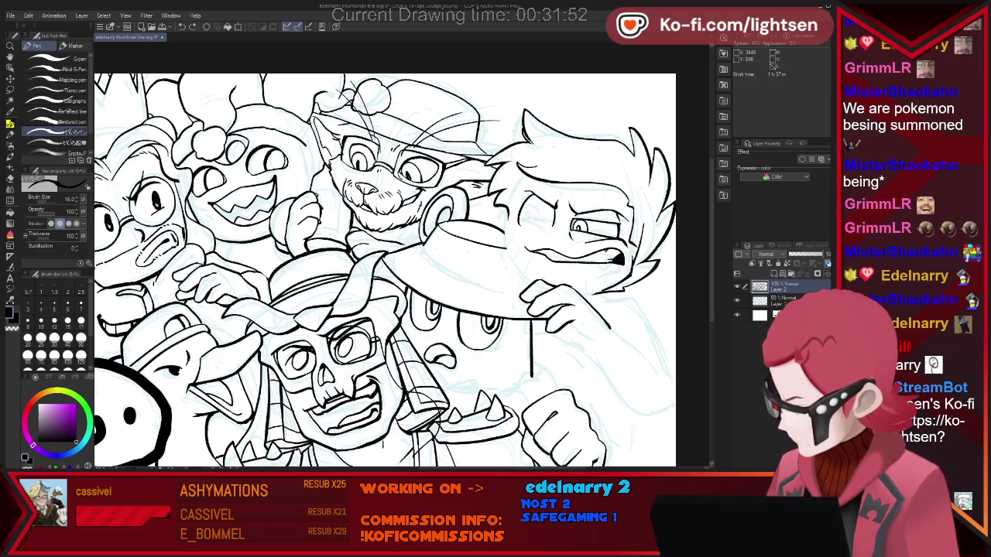
Step: Ink the right character's open eye with pupil and forehead fringe strands, erasing stray marks
key(e)
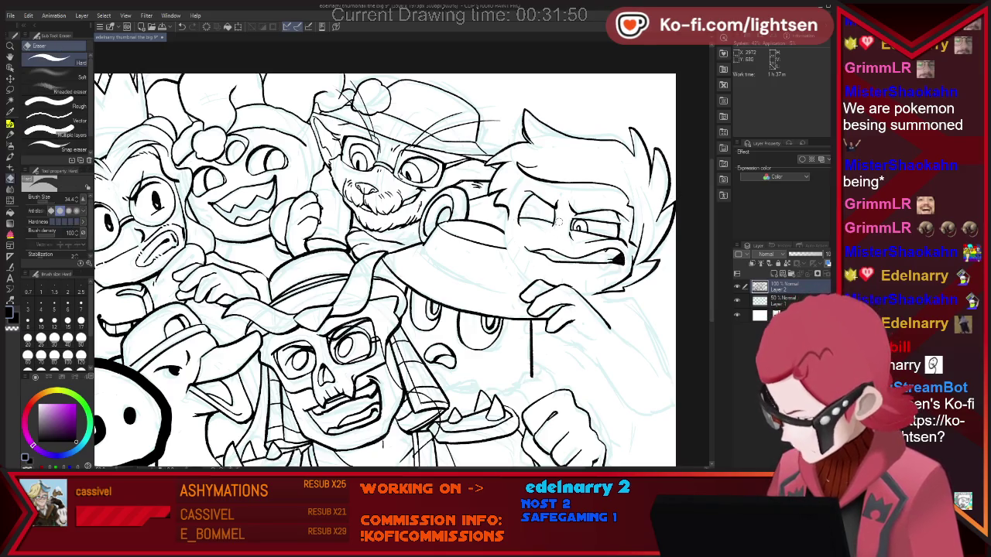
key(p)
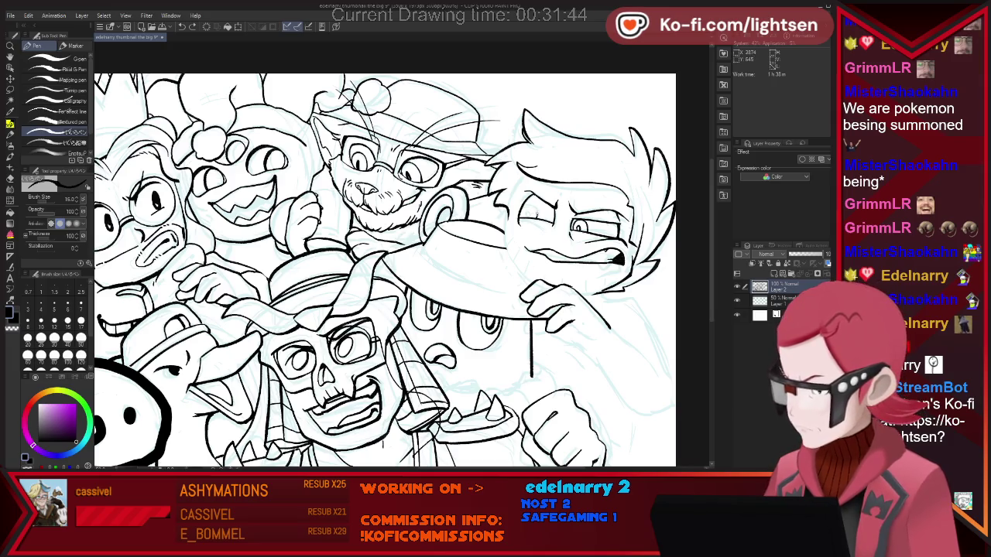
drag(526, 209, 532, 214)
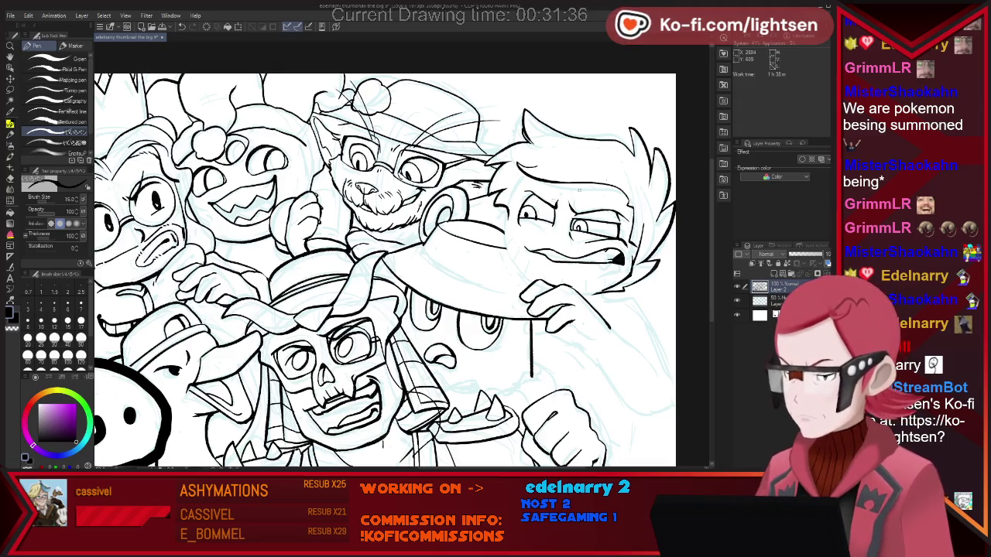
key(e)
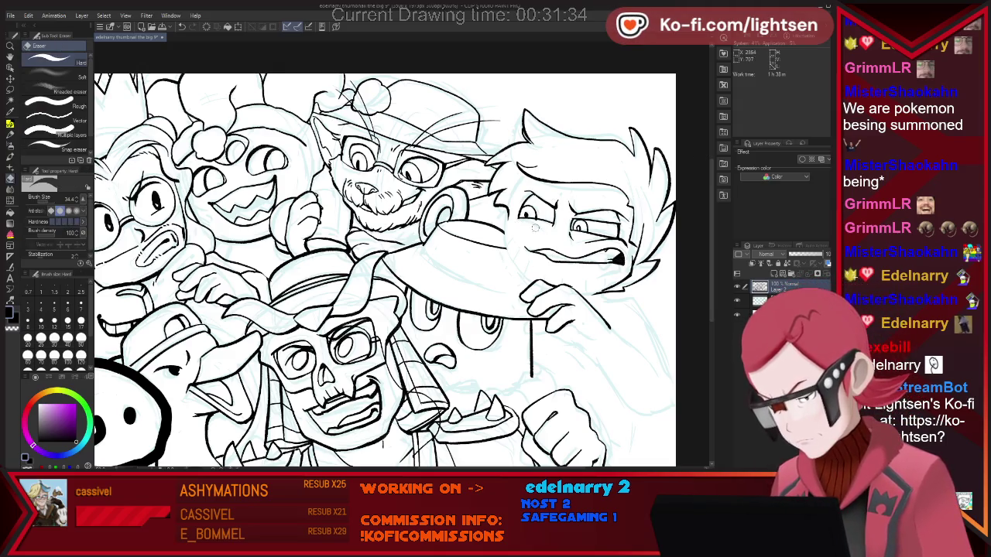
key(p)
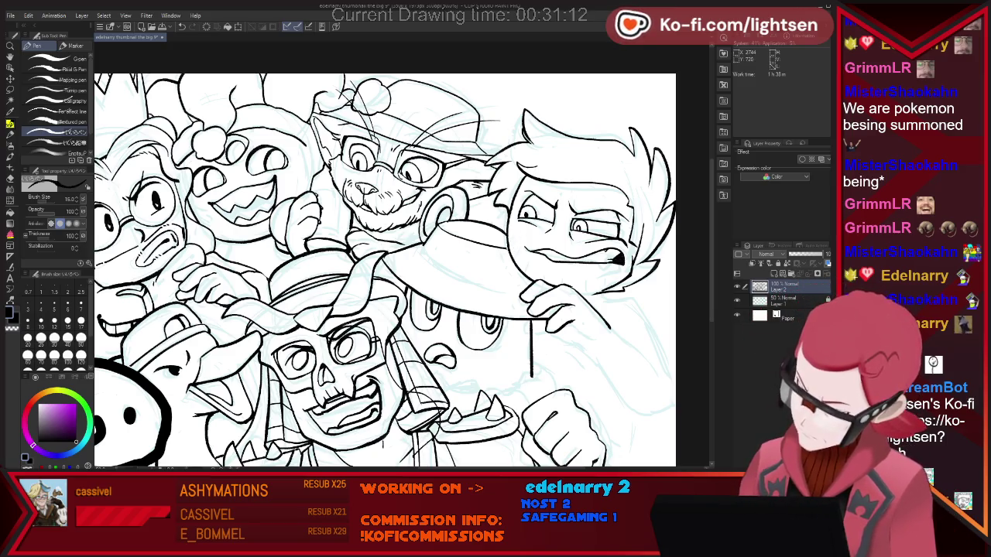
Step: Touch up lines around the boy's hat-gripping hand, alternating Pen and Eraser
key(e)
key(p)
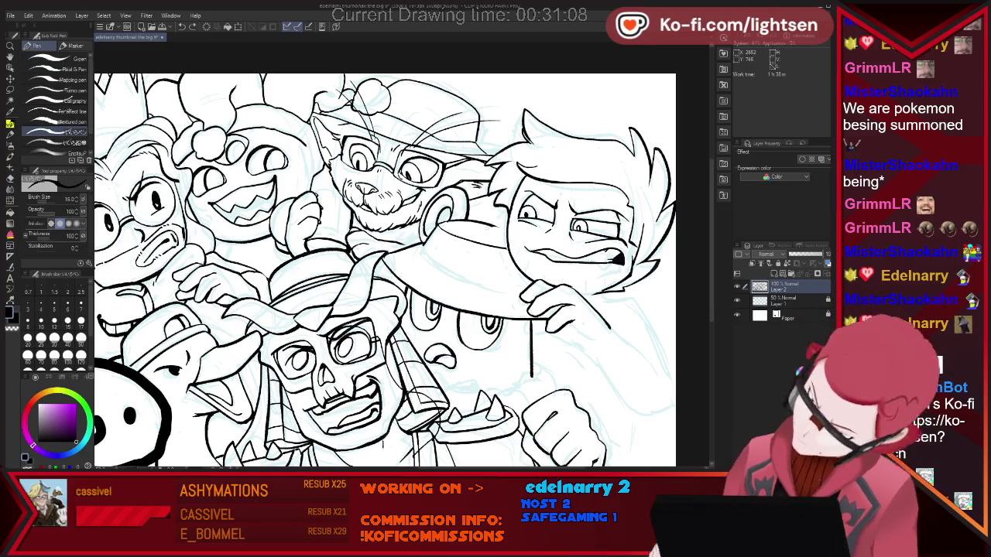
key(e)
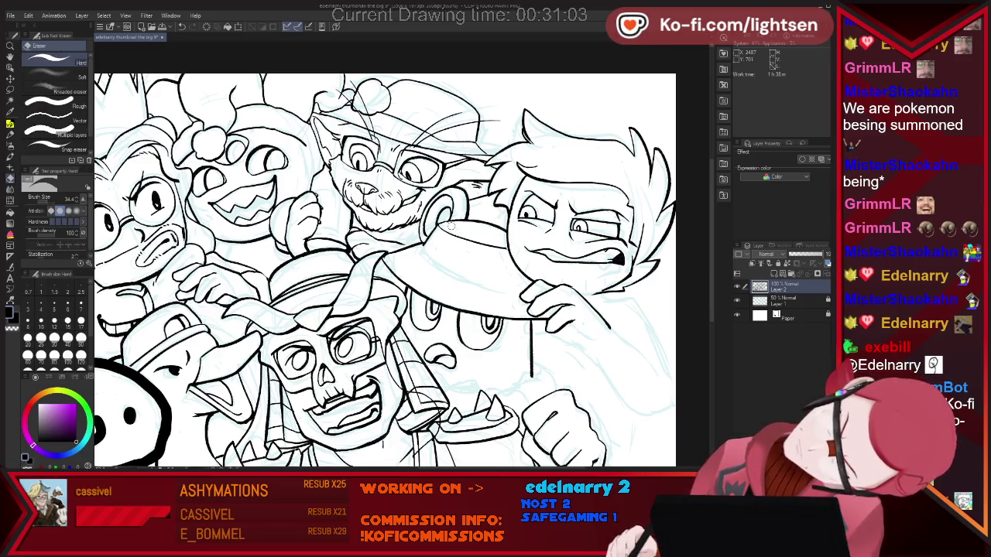
key(p)
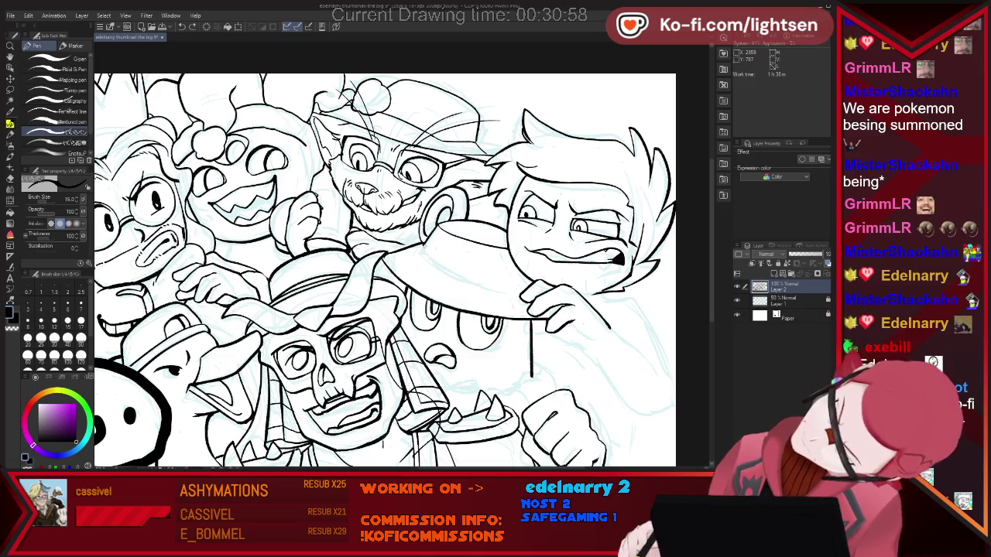
key(e)
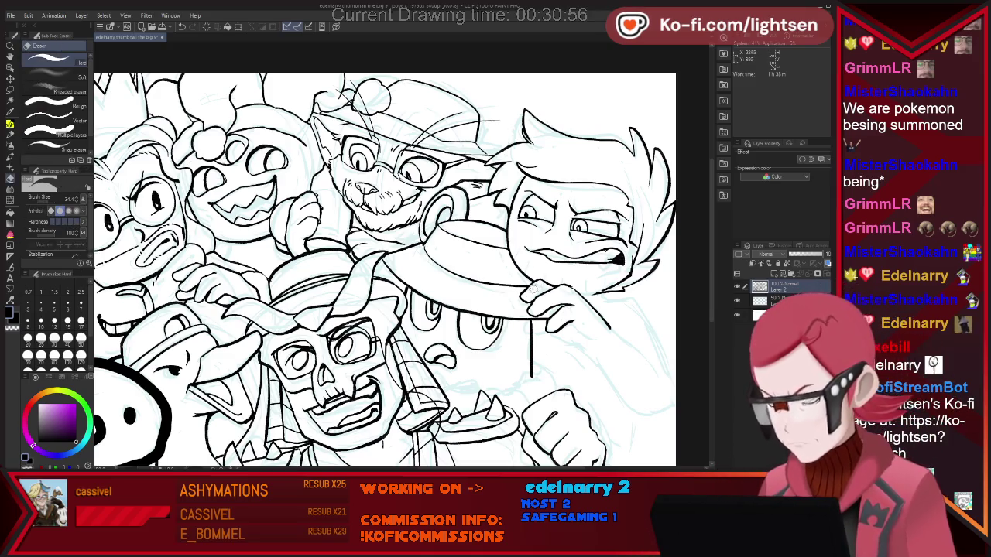
key(p)
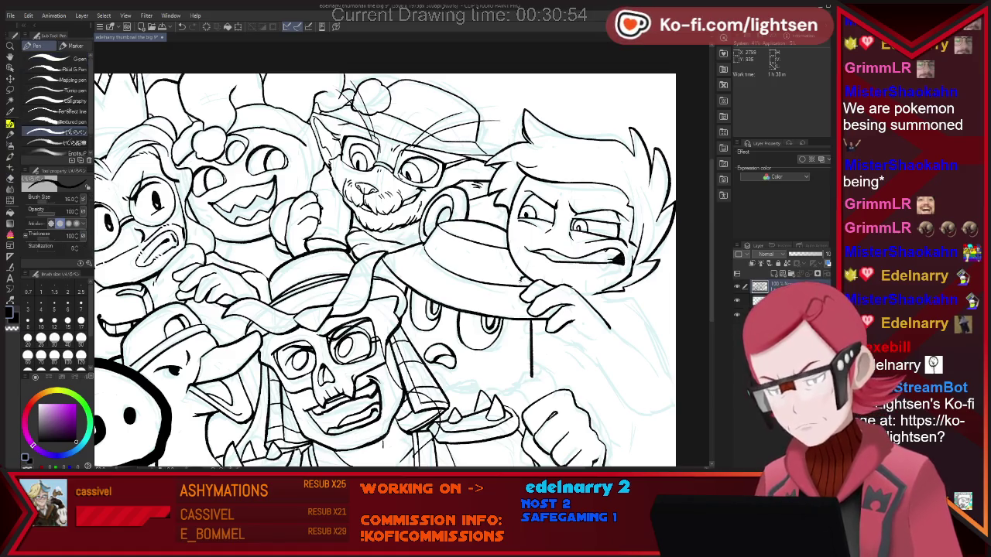
key(e)
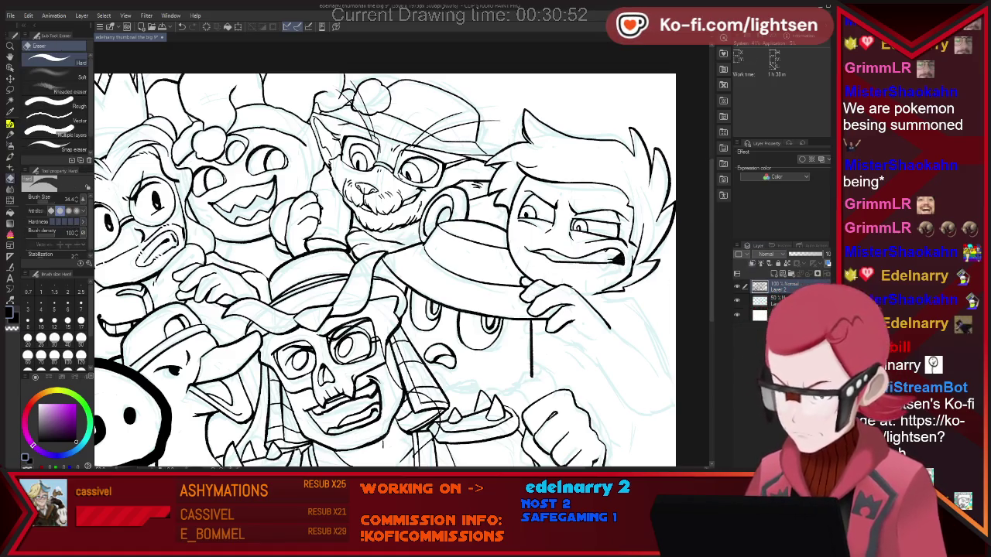
key(p)
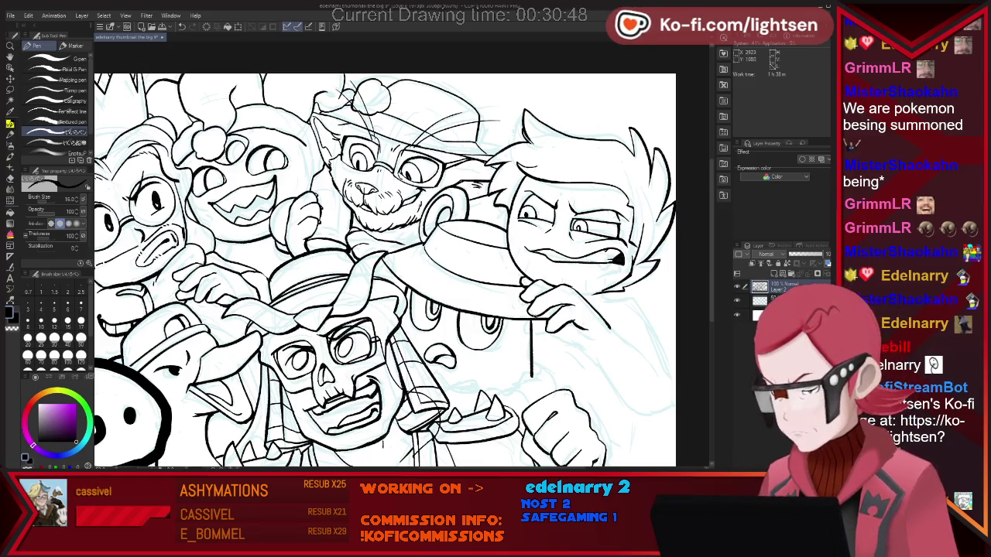
key(e)
key(p)
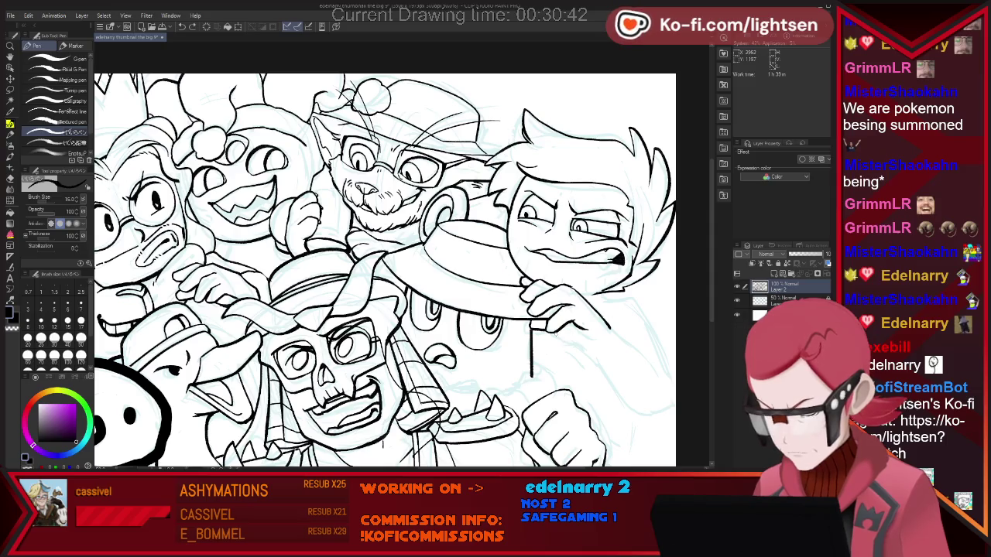
key(e)
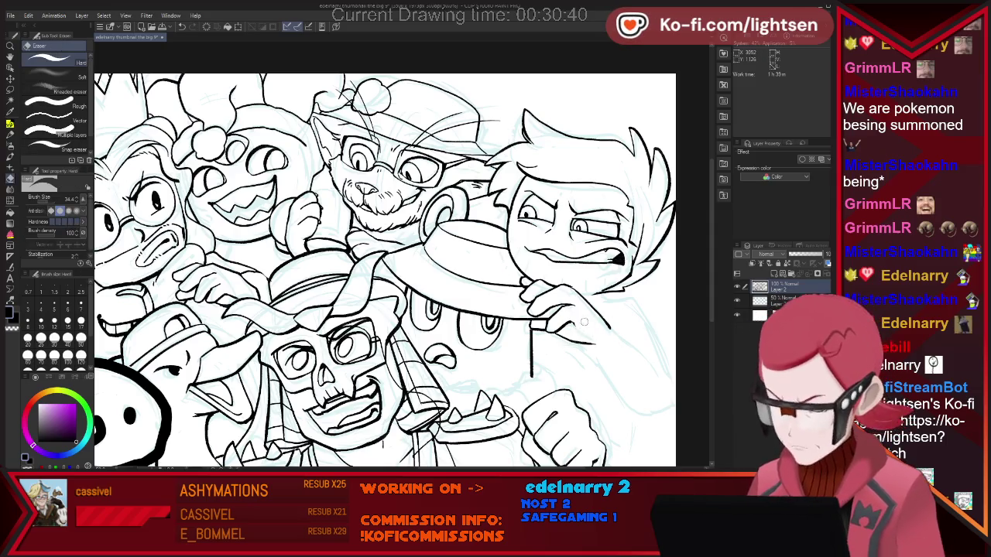
key(p)
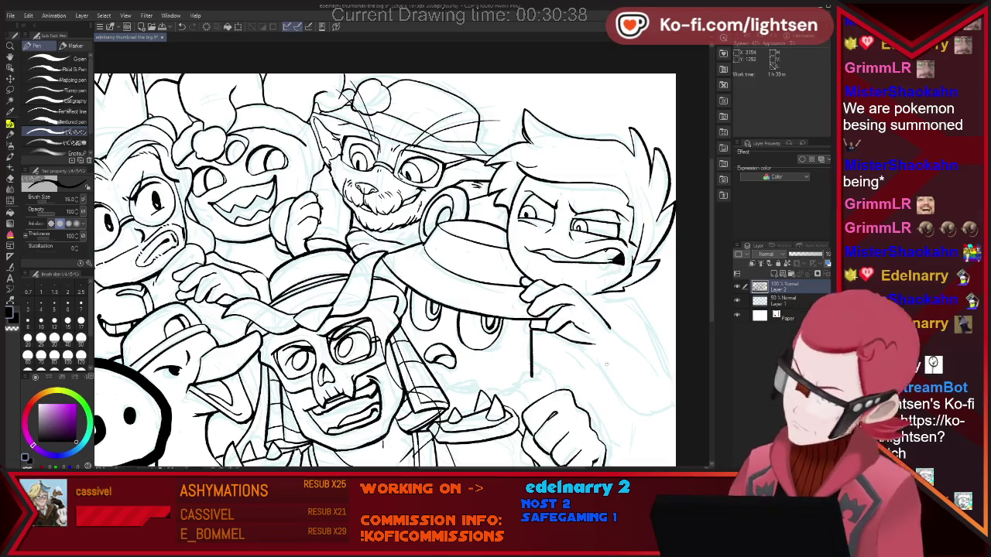
Step: Ink the contour down the boy's arm, undoing the misplaced stroke and erasing stray lines
drag(582, 341, 618, 387)
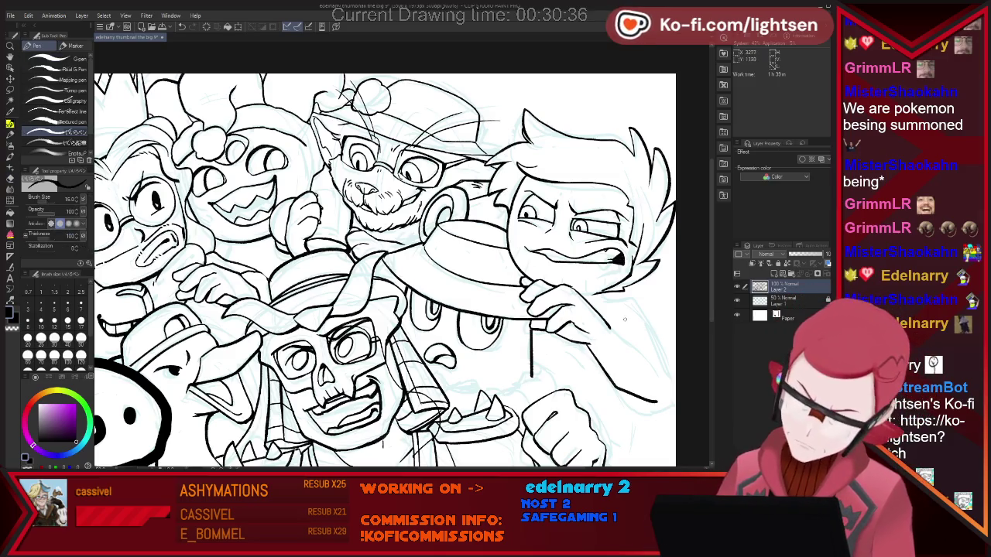
key(ctrl+z)
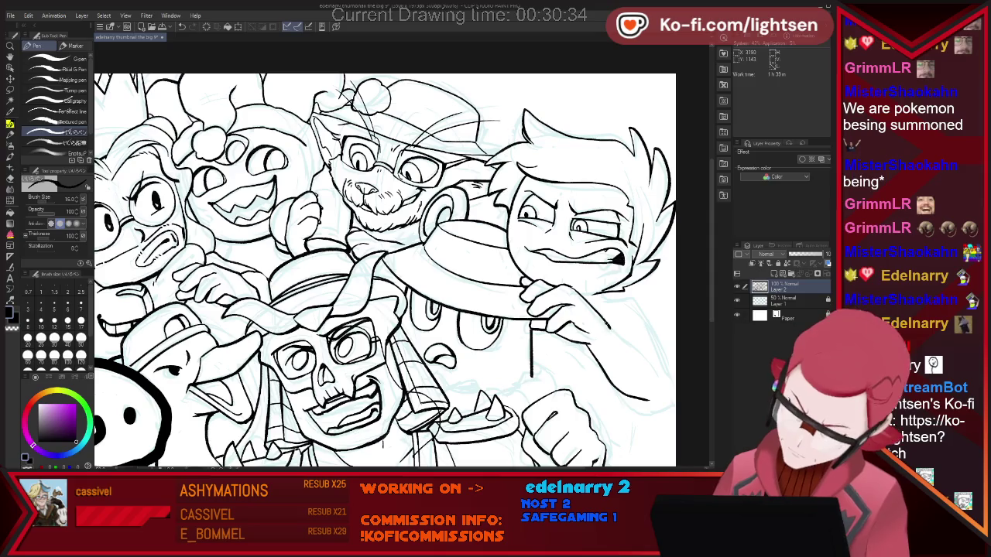
key(e)
key(p)
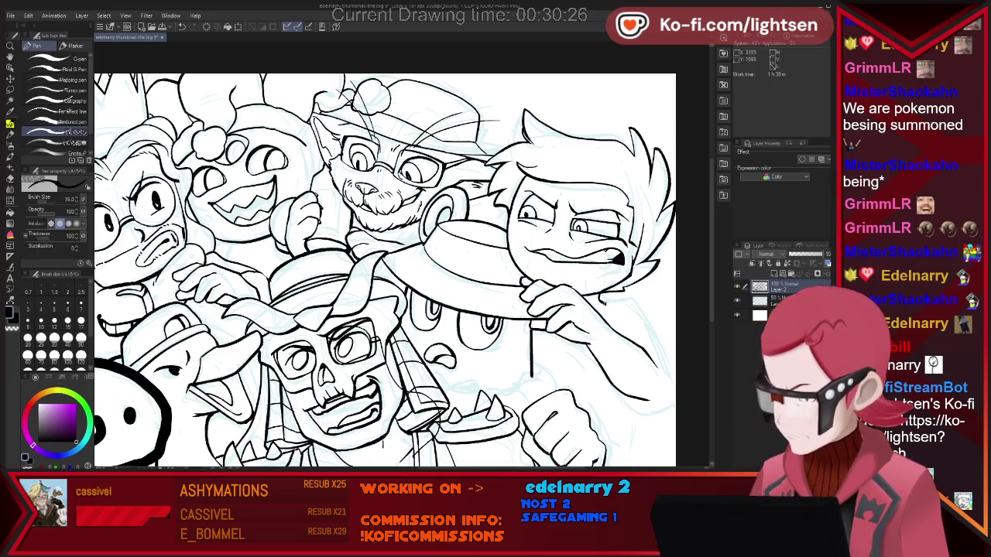
key(e)
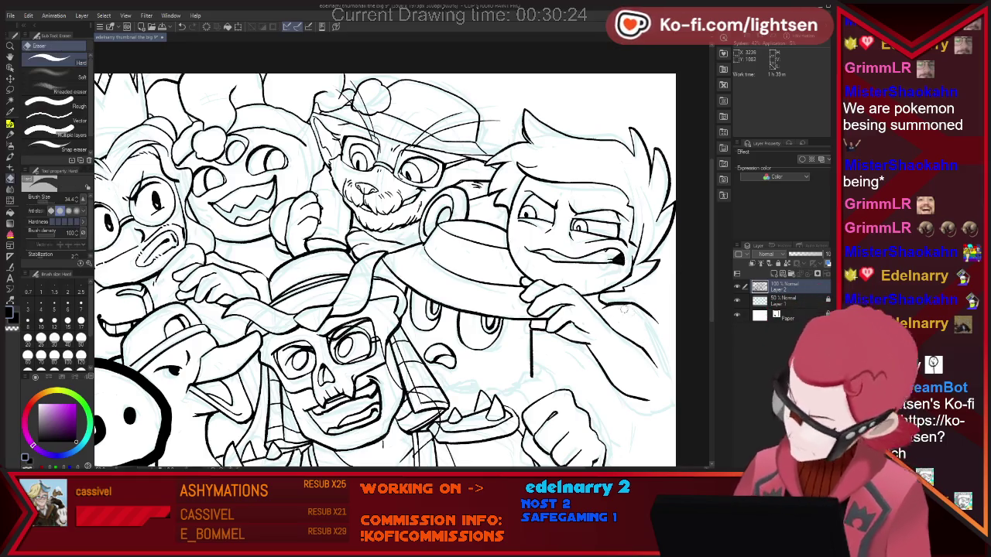
key(p)
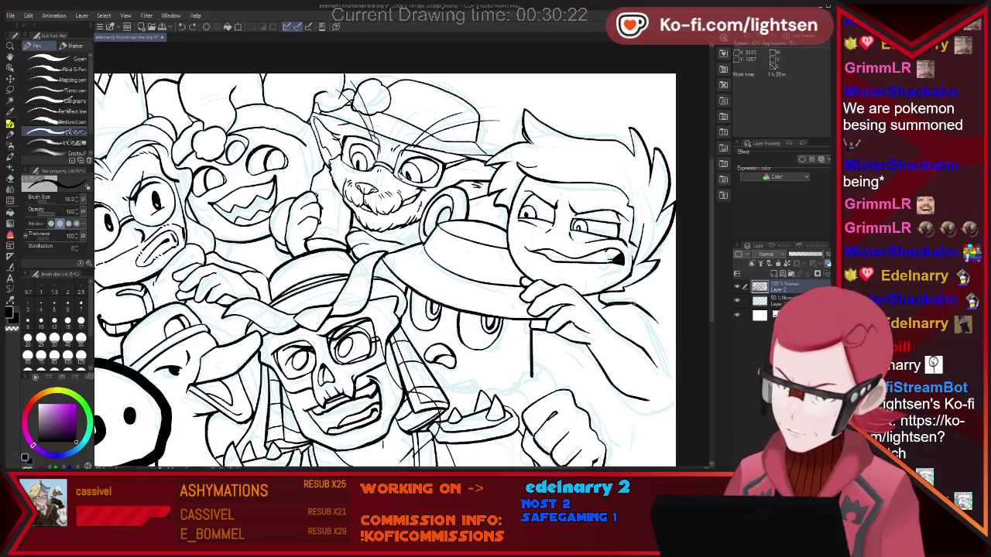
key(e)
key(p)
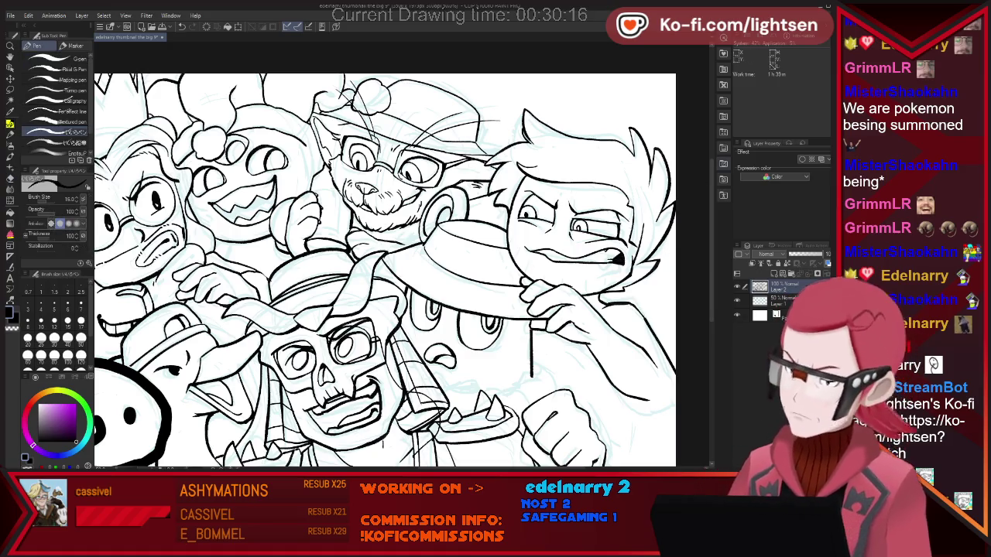
scroll(385, 256, down, 3)
scroll(384, 255, up, 2)
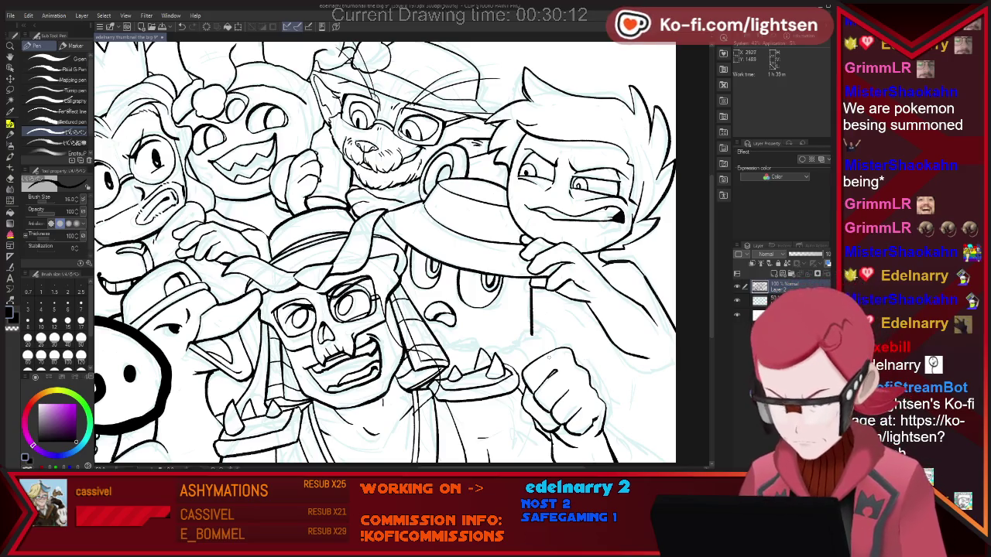
Step: Outline the round creature's lower body and cheek, undoing stray short strokes near the arm
key(e)
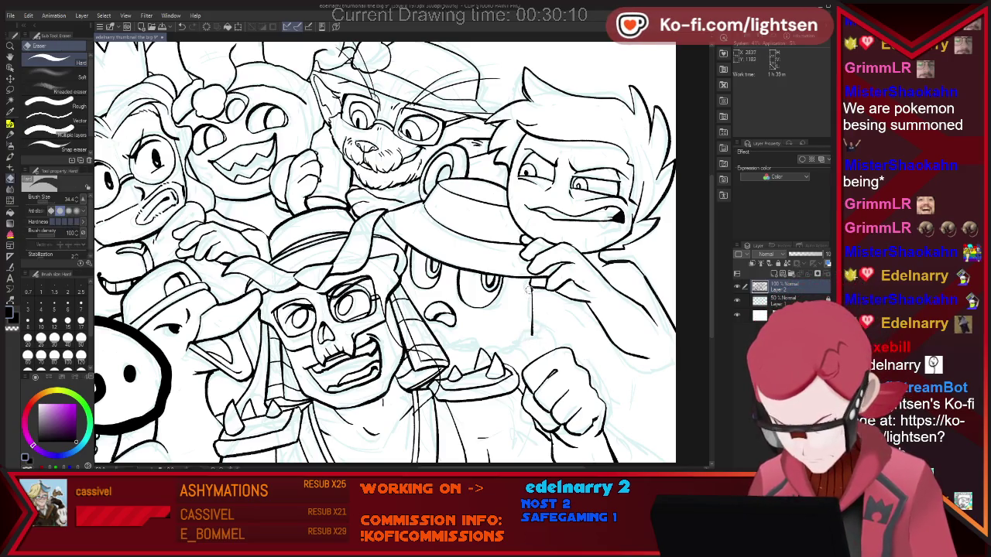
key(p)
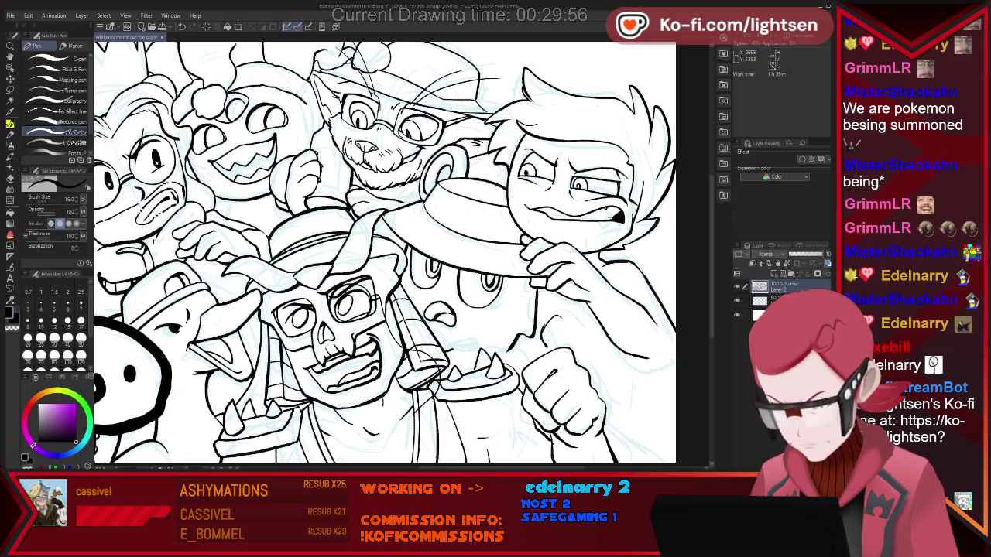
key(ctrl+z)
drag(563, 329, 559, 348)
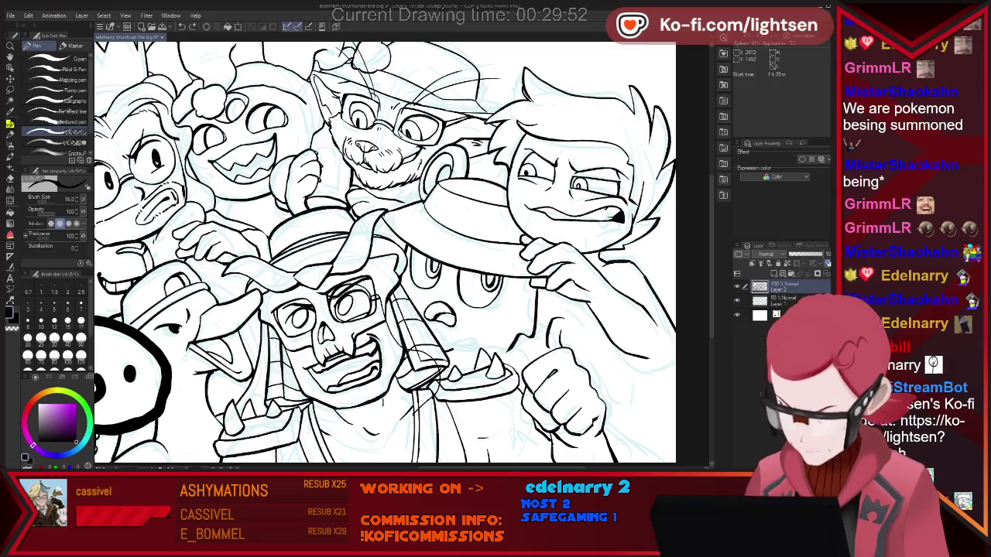
key(ctrl+z)
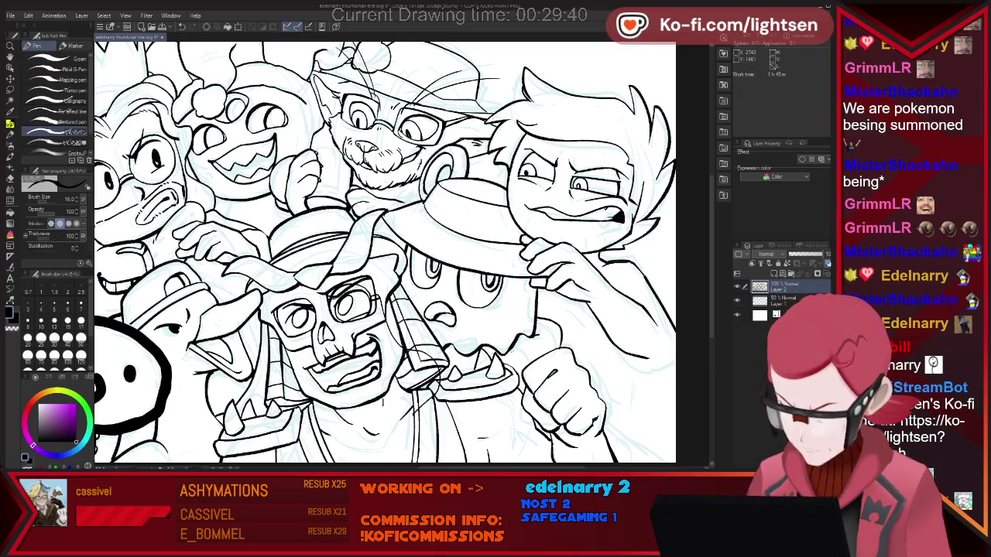
key(e)
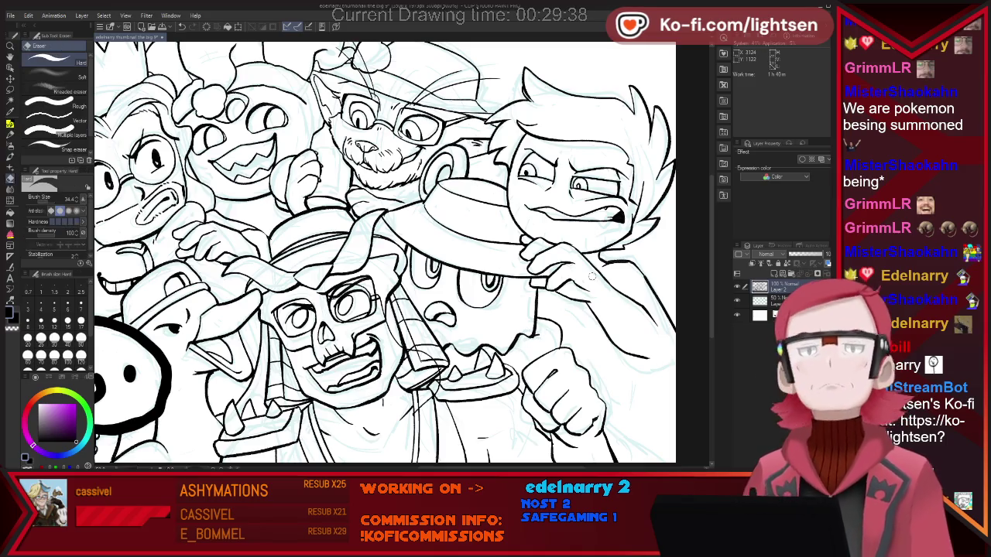
key(p)
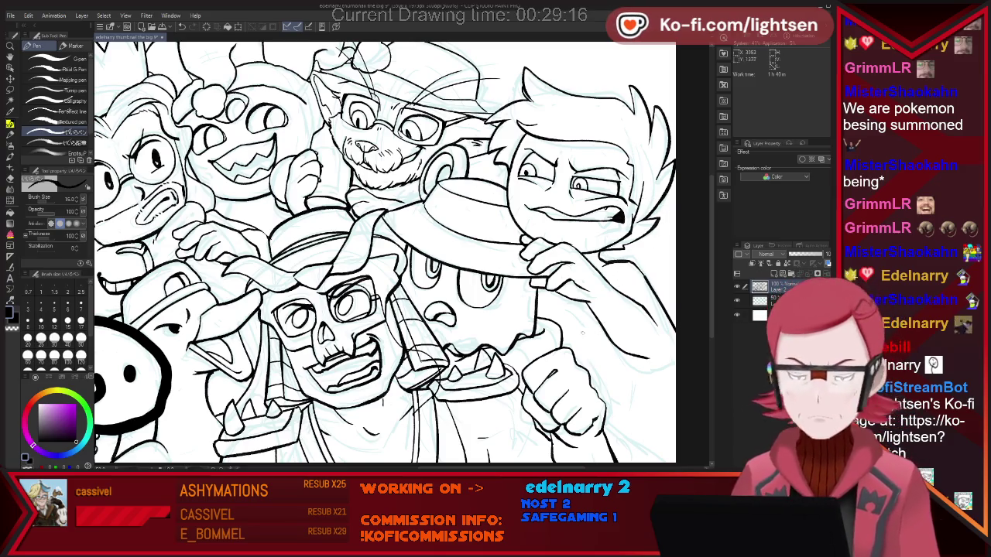
key(e)
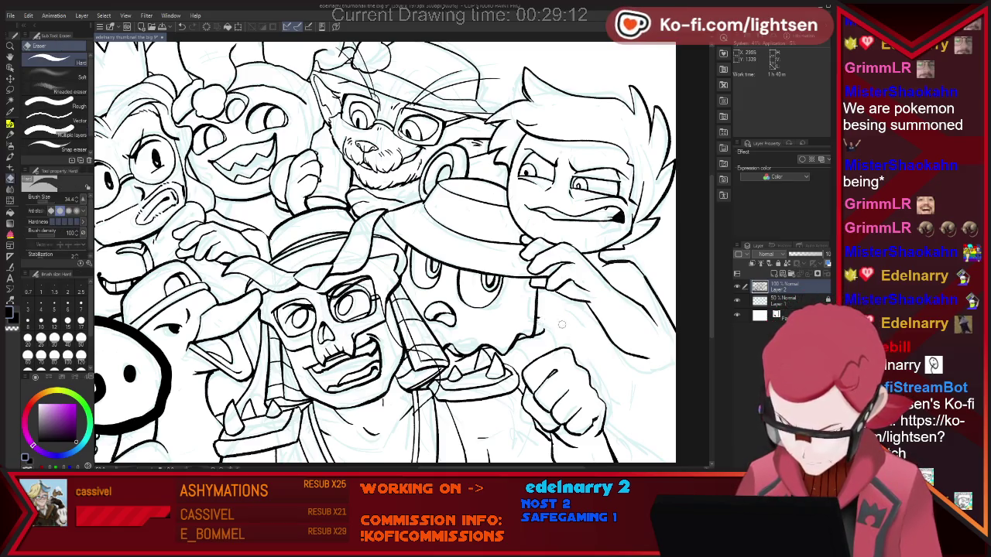
Step: Ink the outline beside the fist at lower right
key(p)
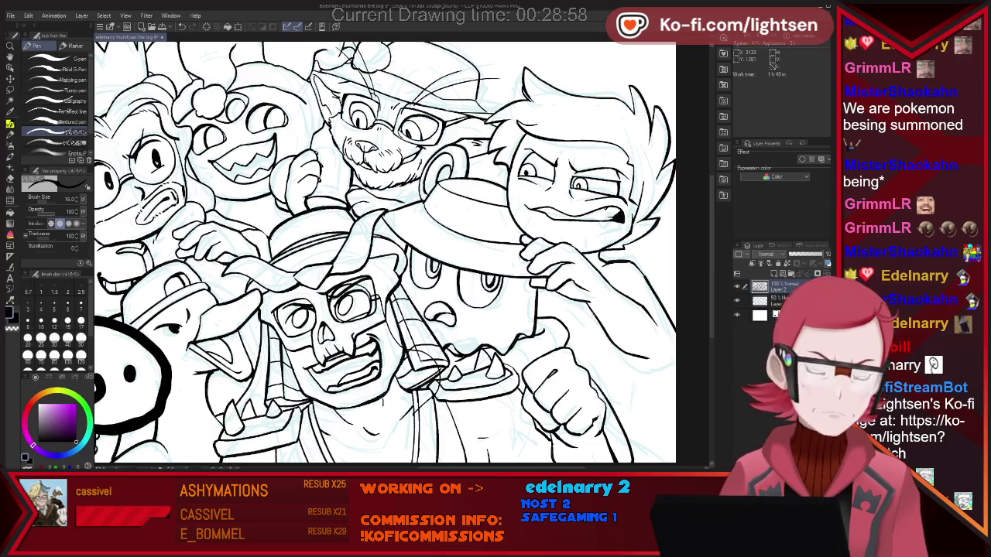
drag(588, 363, 639, 438)
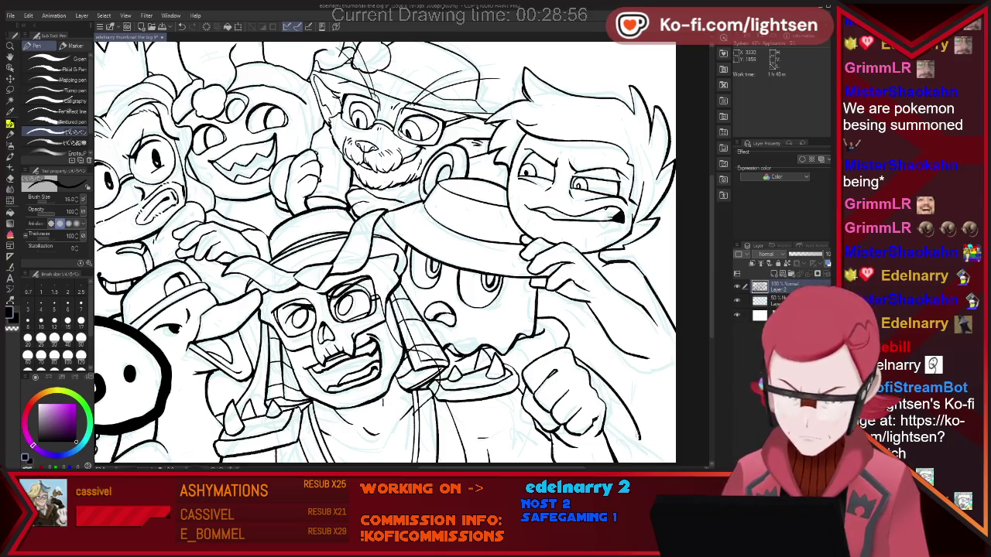
key(e)
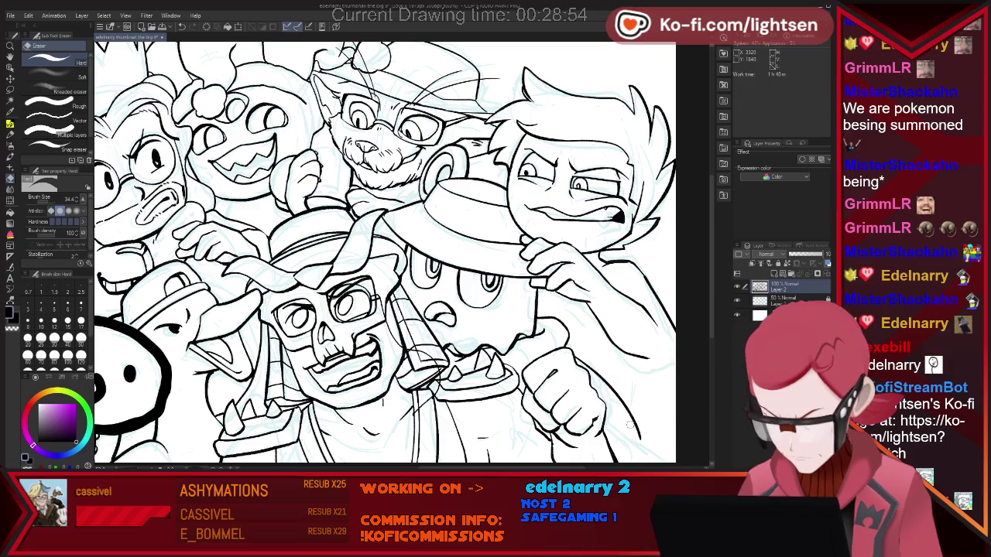
key(p)
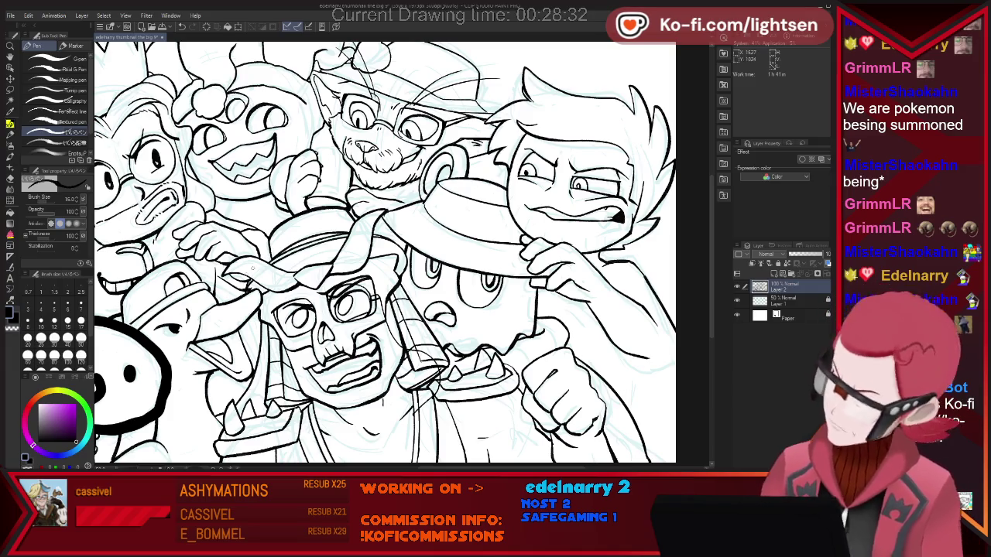
Step: Erase stray strokes on the right figure's torso, then fit the canvas to the window
key(e)
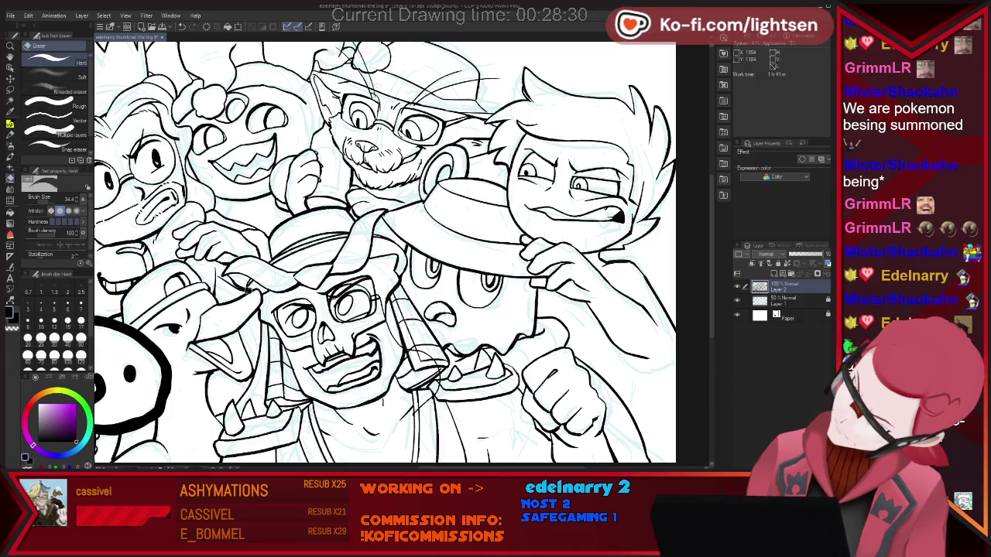
key(p)
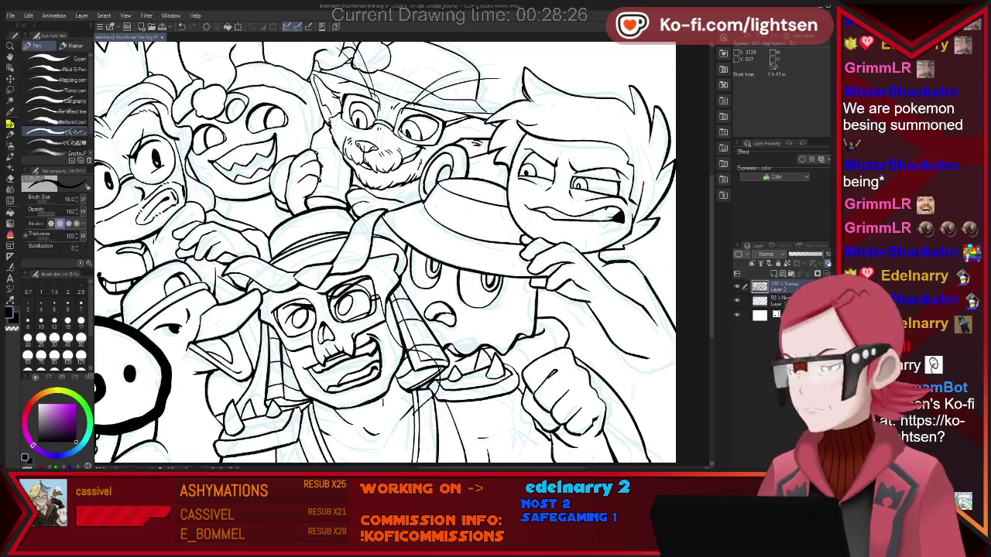
key(e)
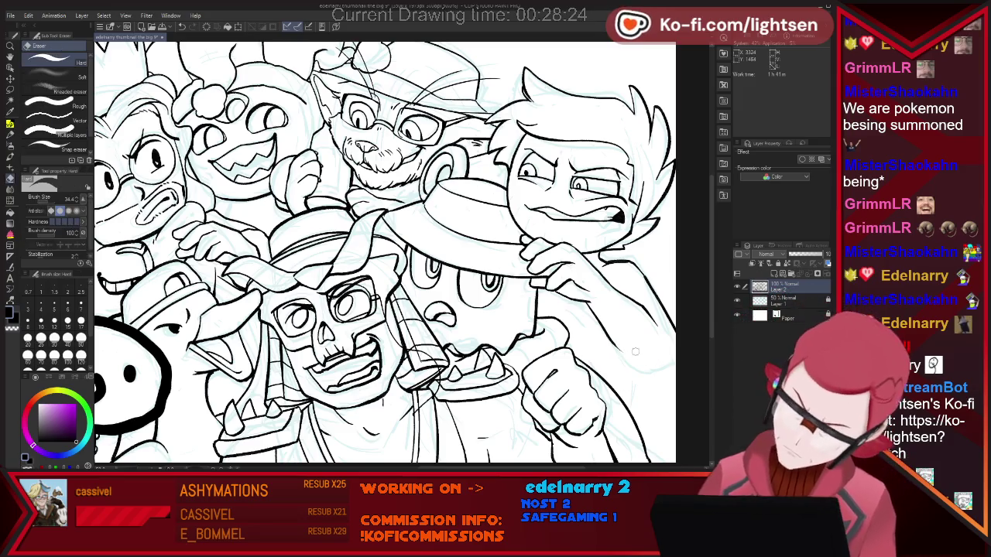
key(p)
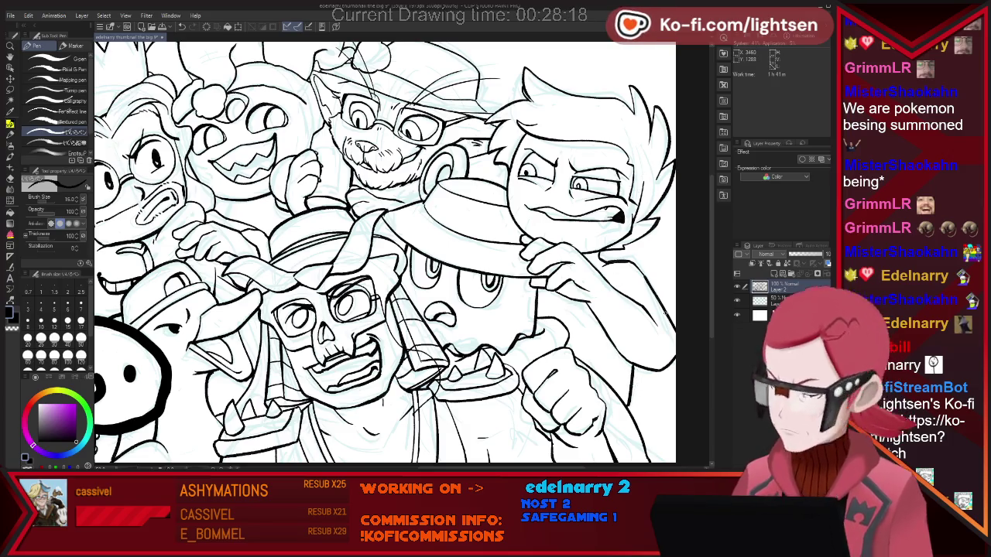
key(ctrl+0)
scroll(343, 215, up, 1)
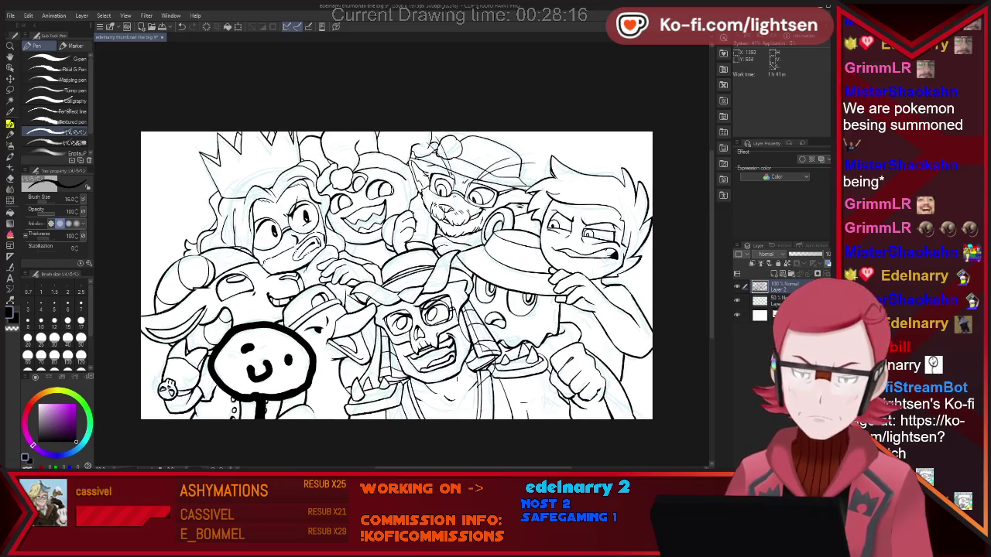
Step: Correct lines across the whole character group with Pen and Eraser at full-canvas view
scroll(365, 235, up, 1)
scroll(346, 245, down, 1)
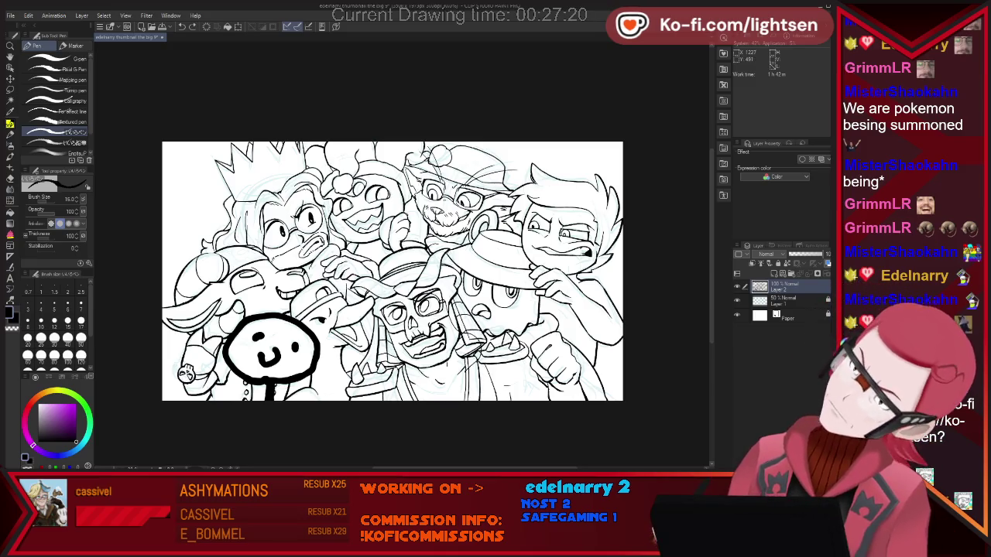
key(e)
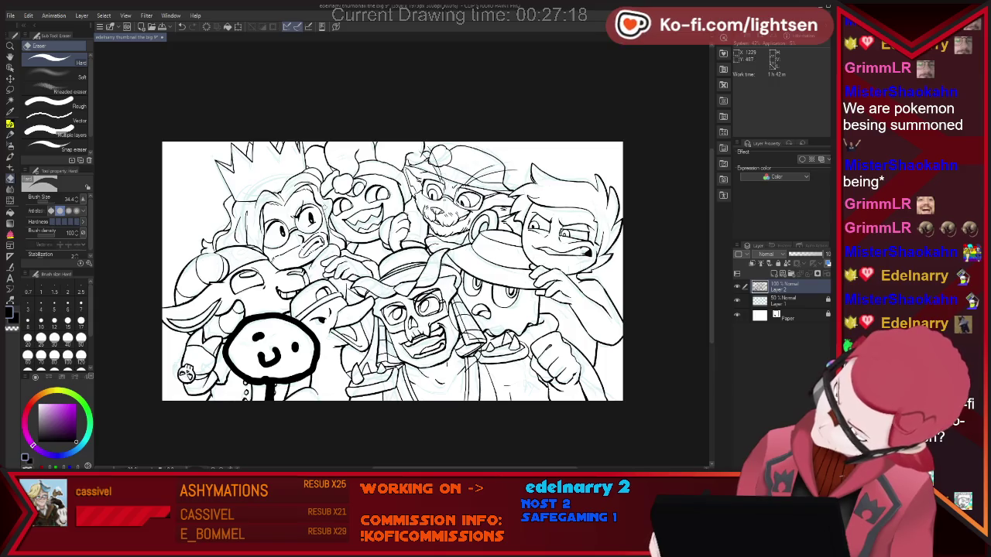
key(p)
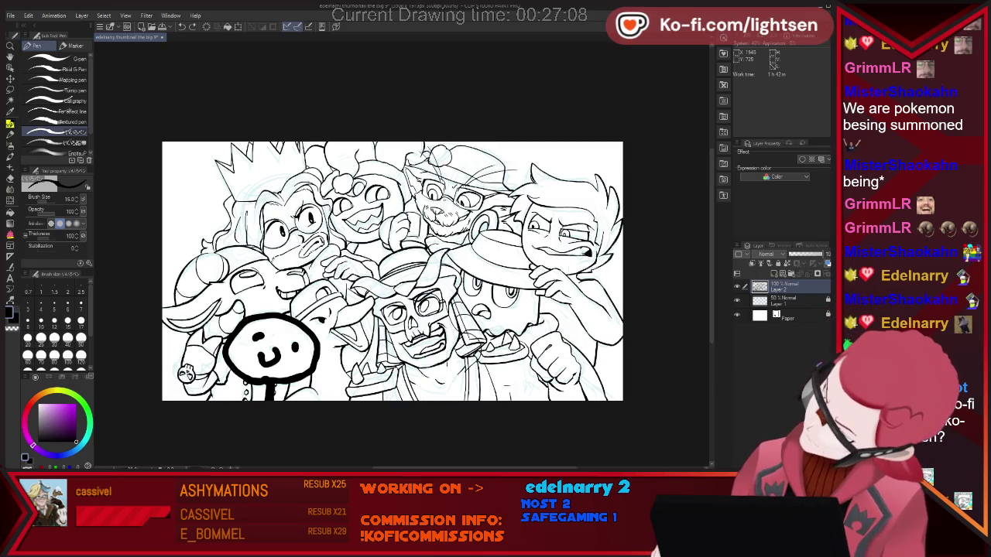
Step: Ink stubble marks around the right boy's mouth and jaw, then zoom out
key(e)
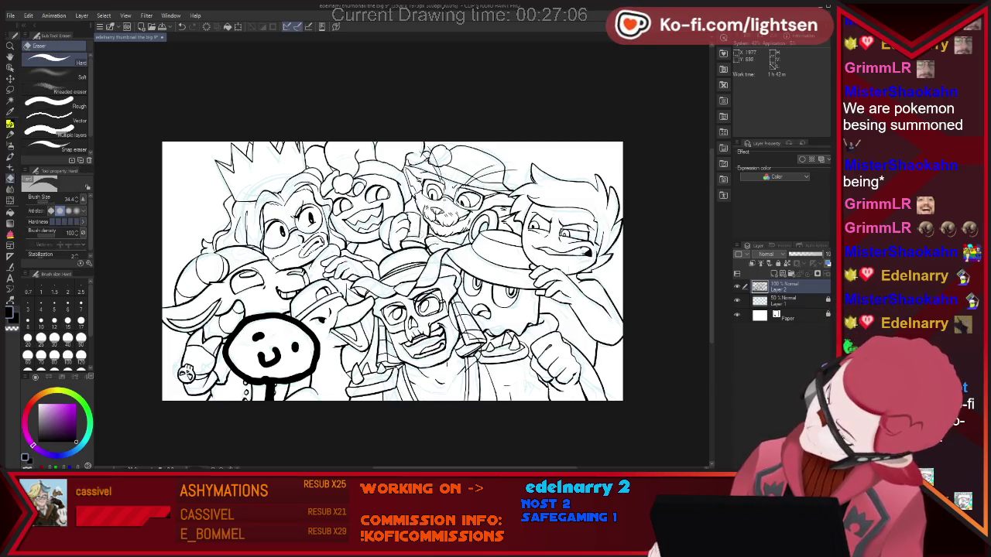
key(p)
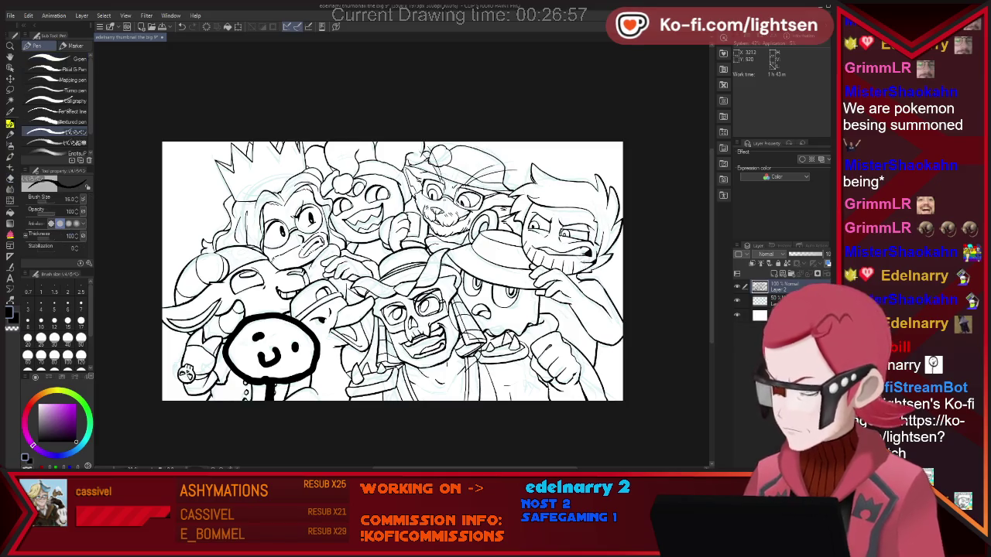
key(e)
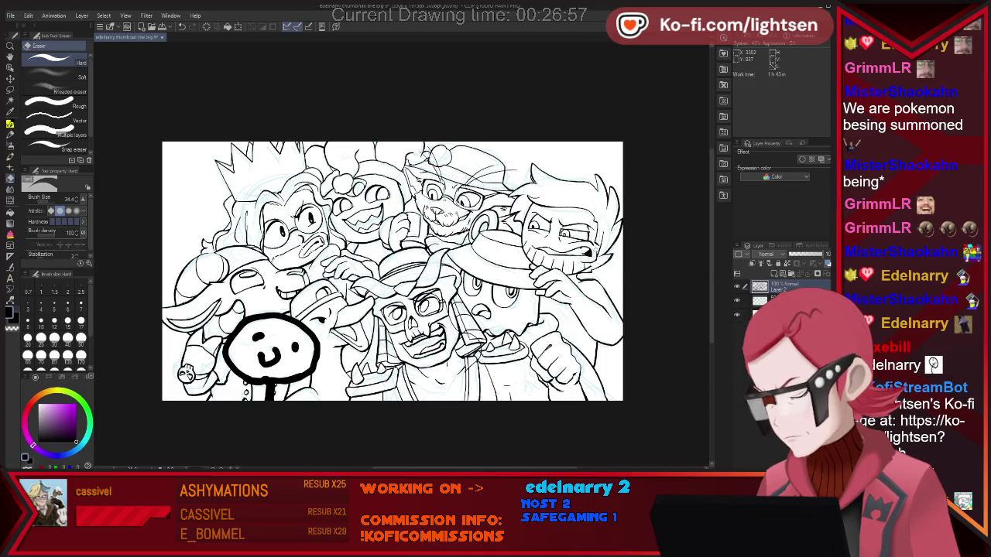
key(p)
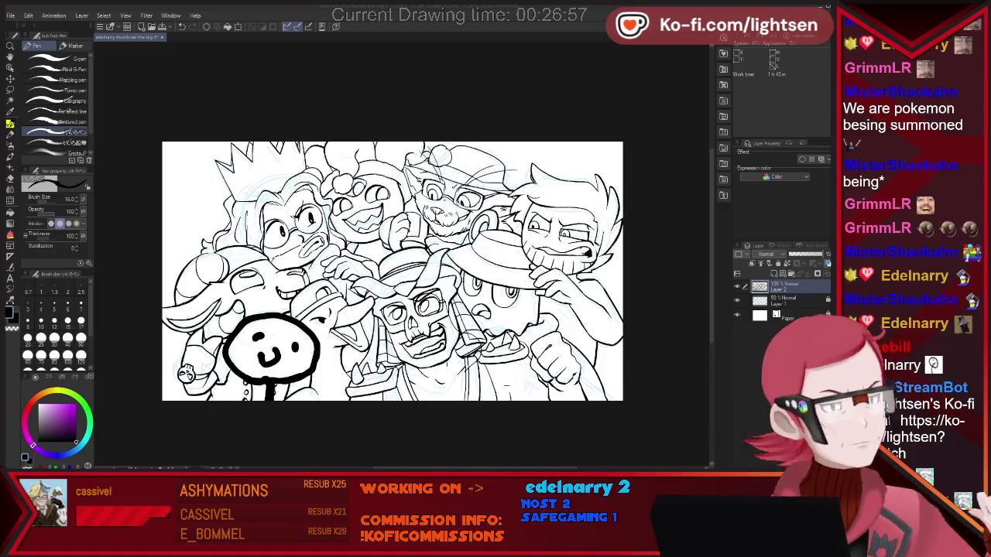
key(ctrl+minus)
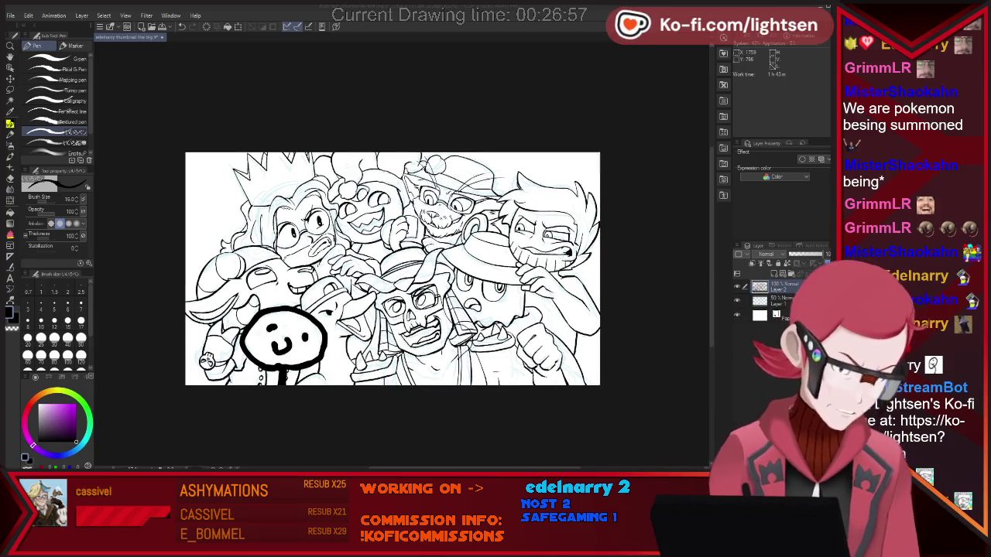
Step: Zoom in on the girl with glasses and ink extra lines below her face and the horned creature
scroll(240, 264, up, 3)
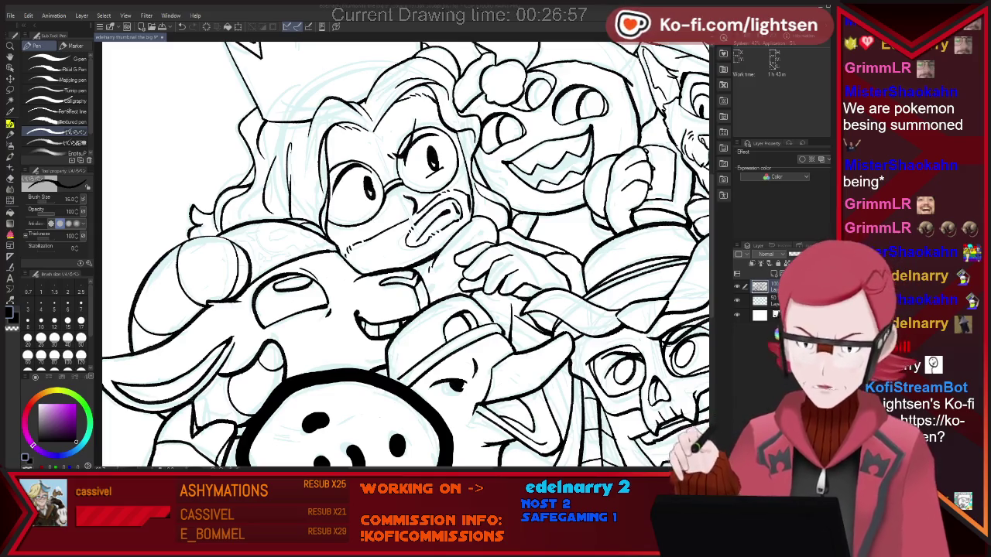
key(ctrl+0)
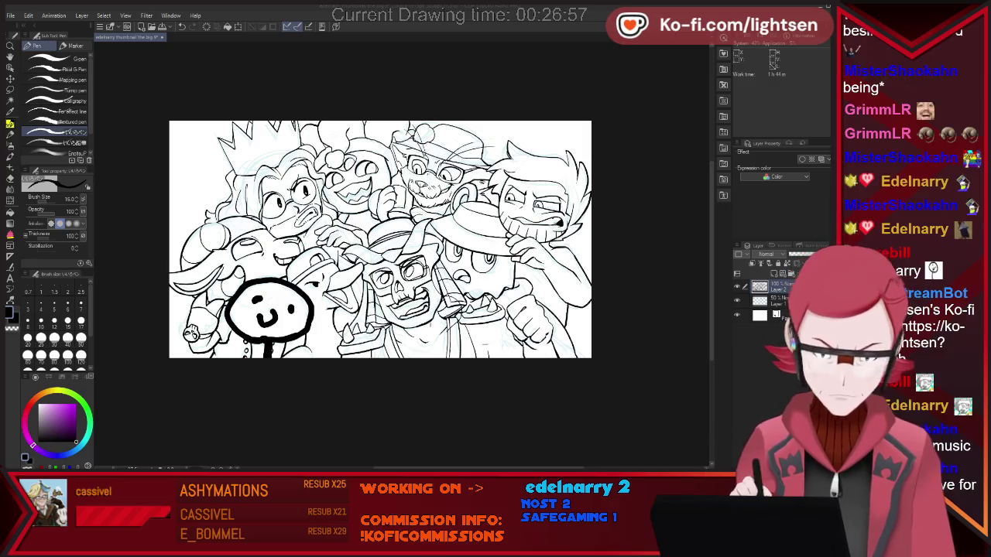
scroll(197, 219, up, 1)
scroll(198, 219, up, 2)
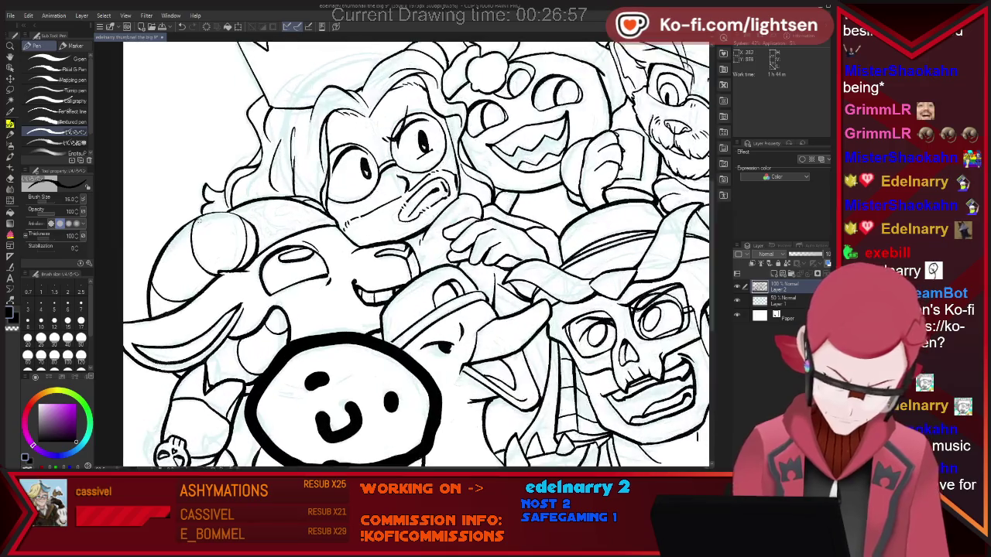
scroll(197, 219, up, 2)
drag(295, 194, 345, 223)
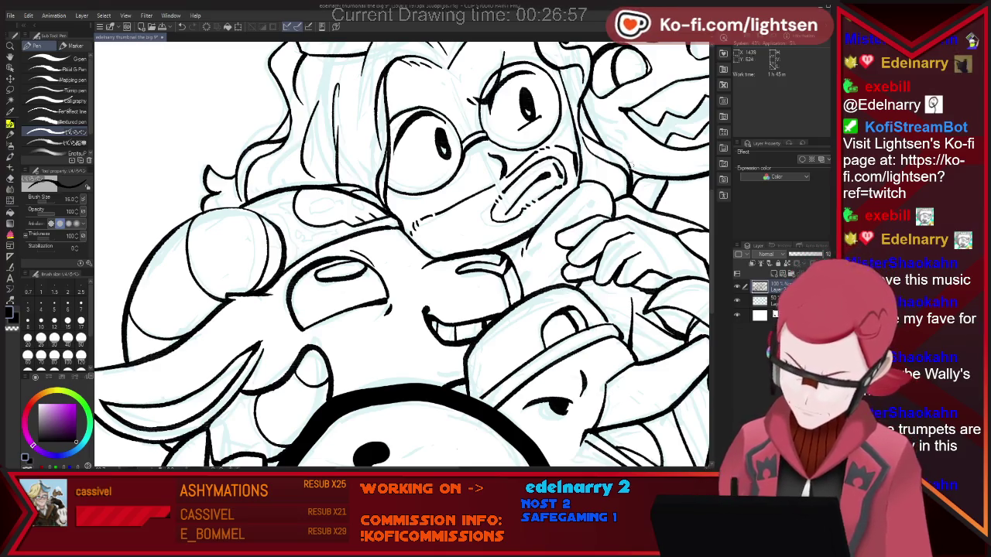
scroll(399, 368, down, 3)
scroll(220, 230, up, 2)
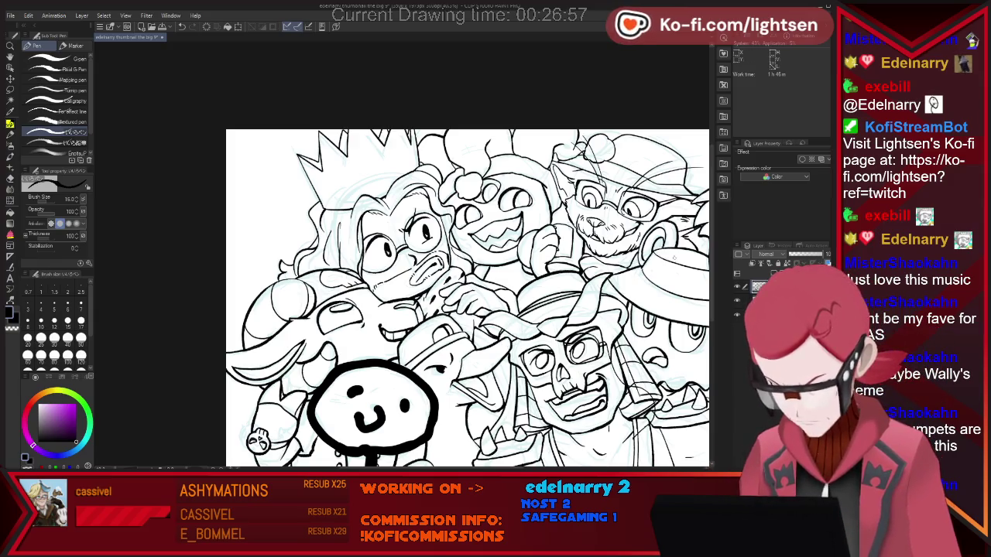
key(e)
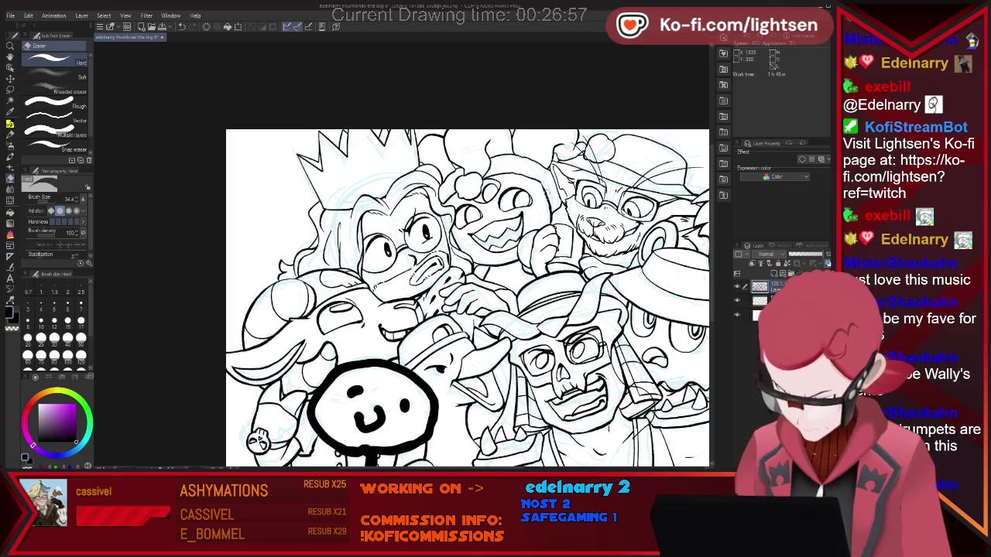
key(p)
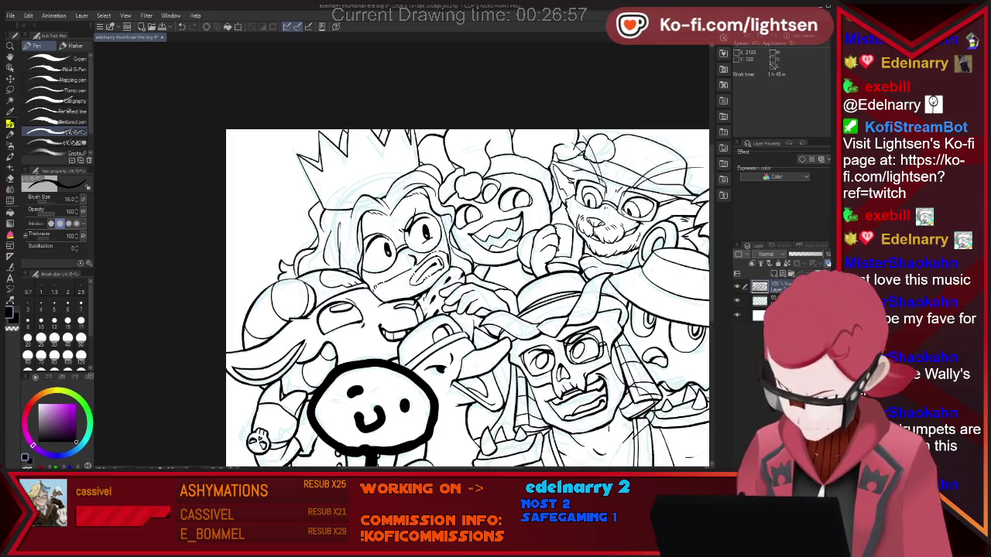
key(ctrl+minus)
key(ctrl+plus)
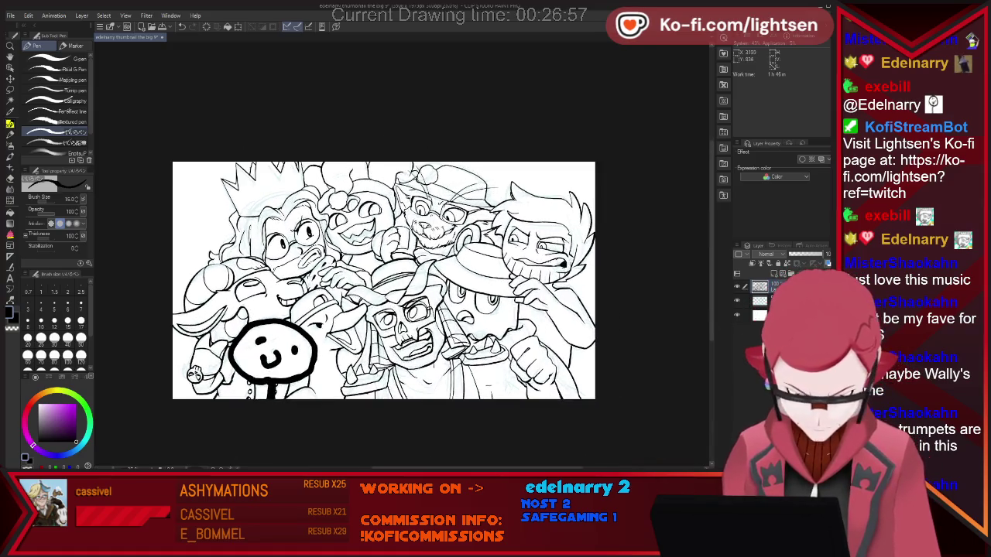